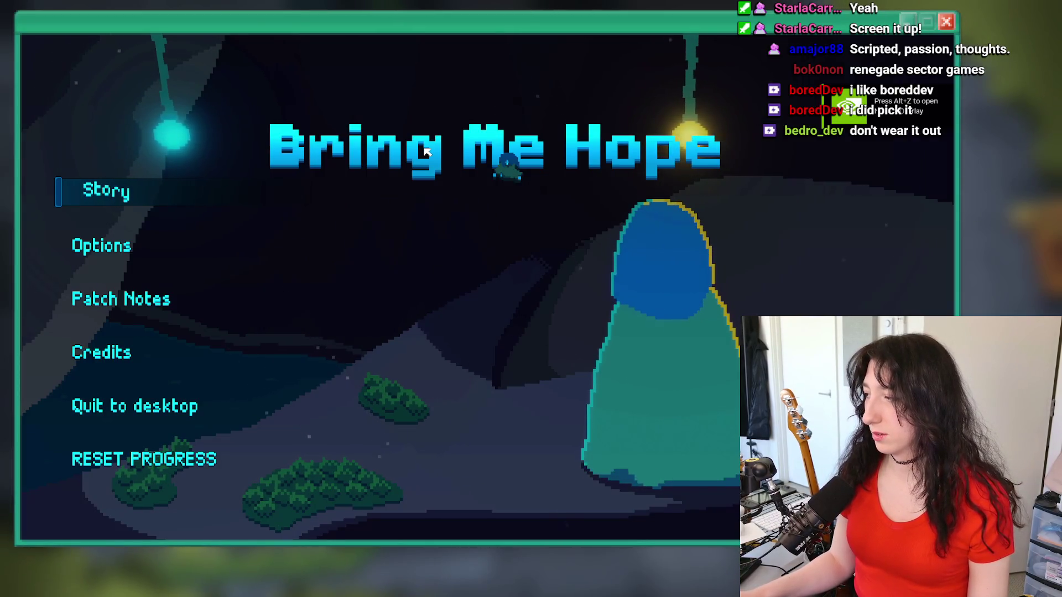
Start Story mode and load into Sea Cave City with 100/100 health.
{"action": "left_click", "coordinate": [87, 197]}
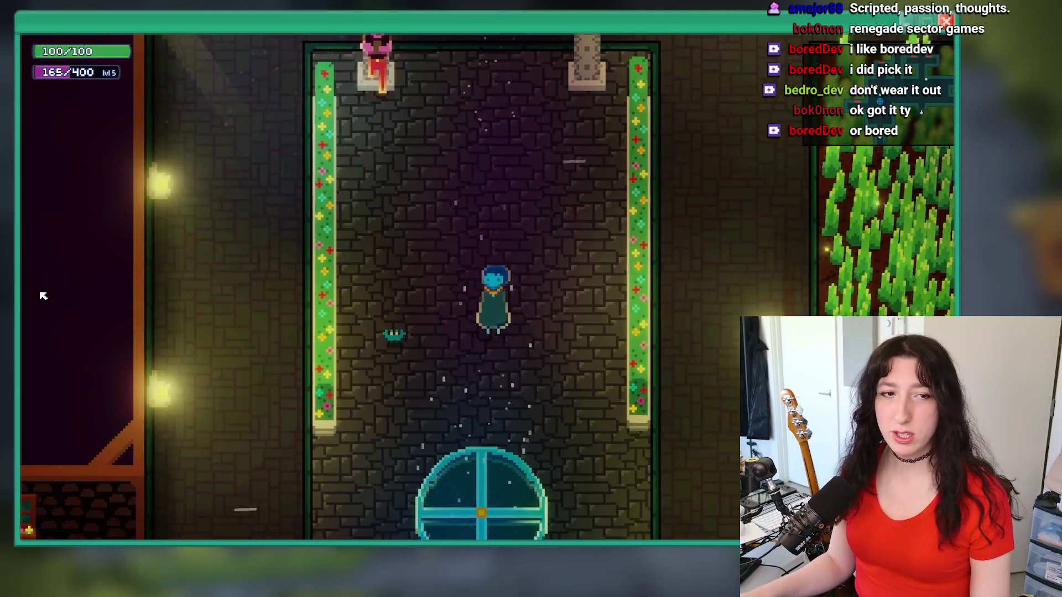
Walk and slide the character around the corridor, building area and path.
{"action": "key", "text": "w"}
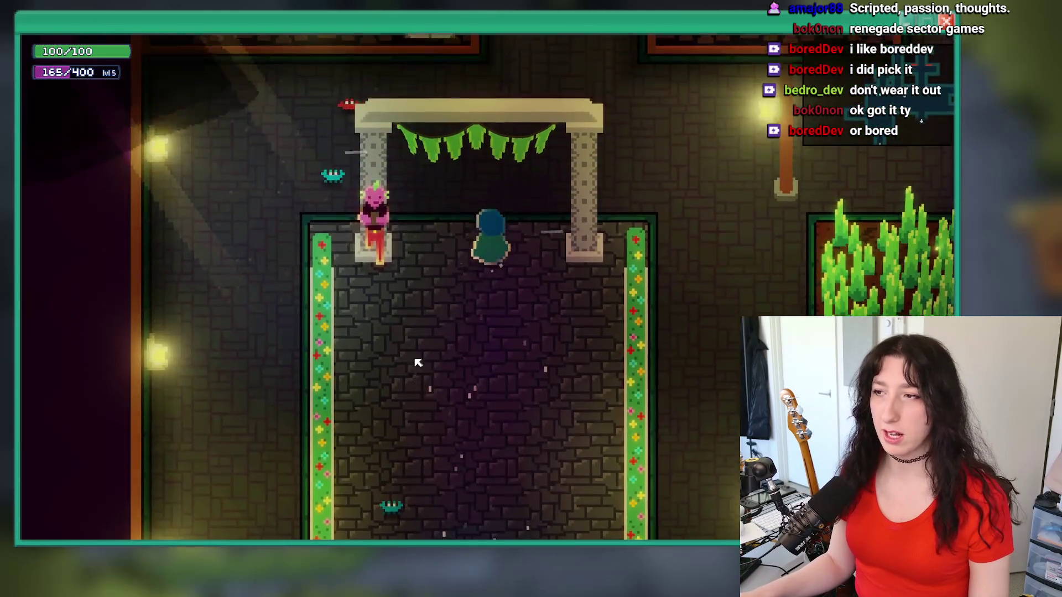
{"action": "key", "text": "s"}
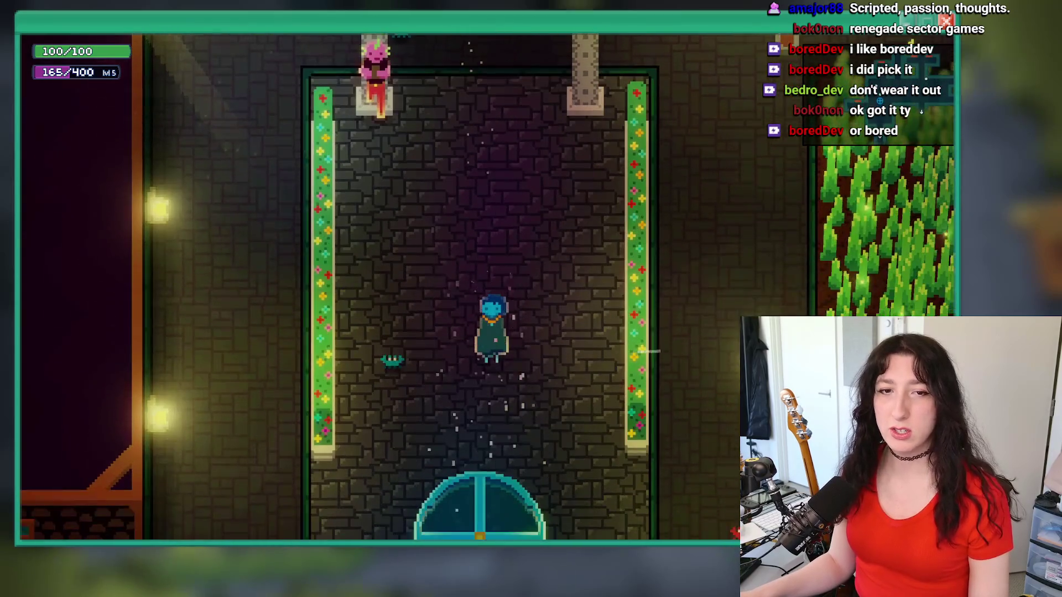
{"action": "key", "text": "a"}
{"action": "key", "text": "d"}
{"action": "key", "text": "a"}
{"action": "key", "text": "d"}
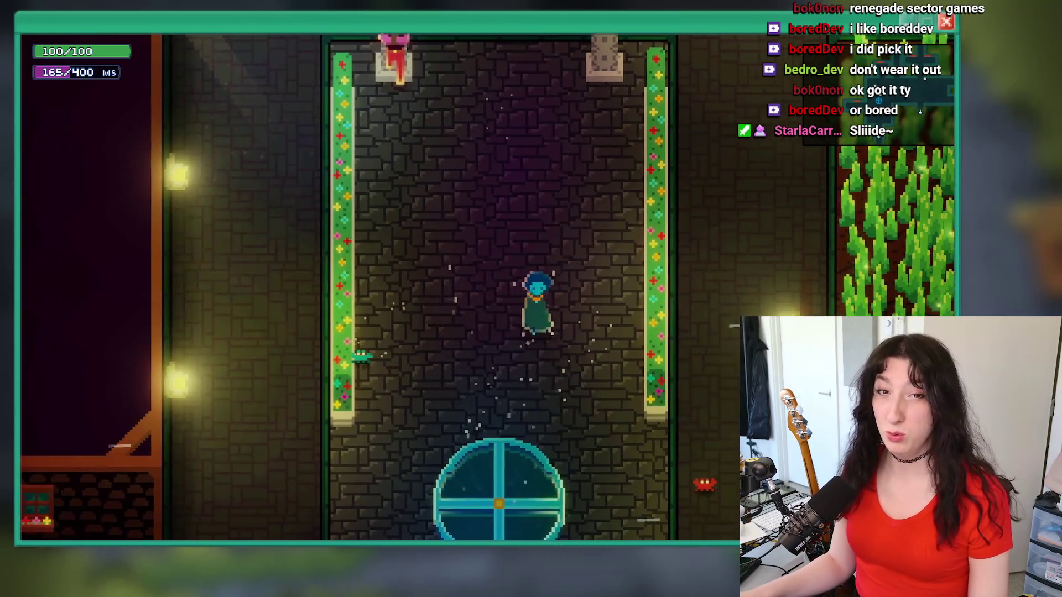
{"action": "key", "text": "a"}
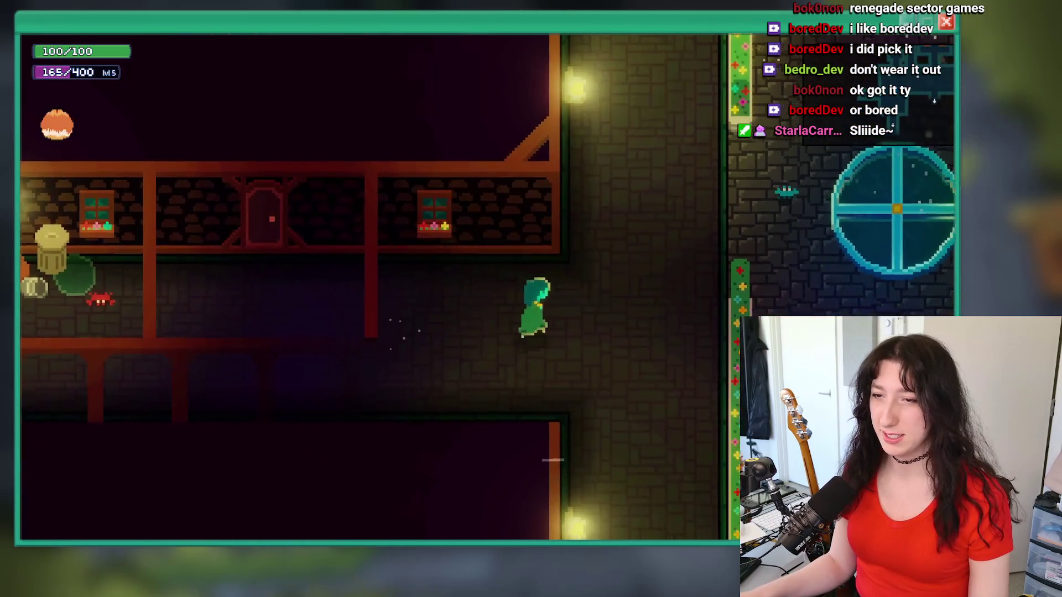
{"action": "key", "text": "d"}
{"action": "key", "text": "a"}
{"action": "key", "text": "d"}
{"action": "key", "text": "a"}
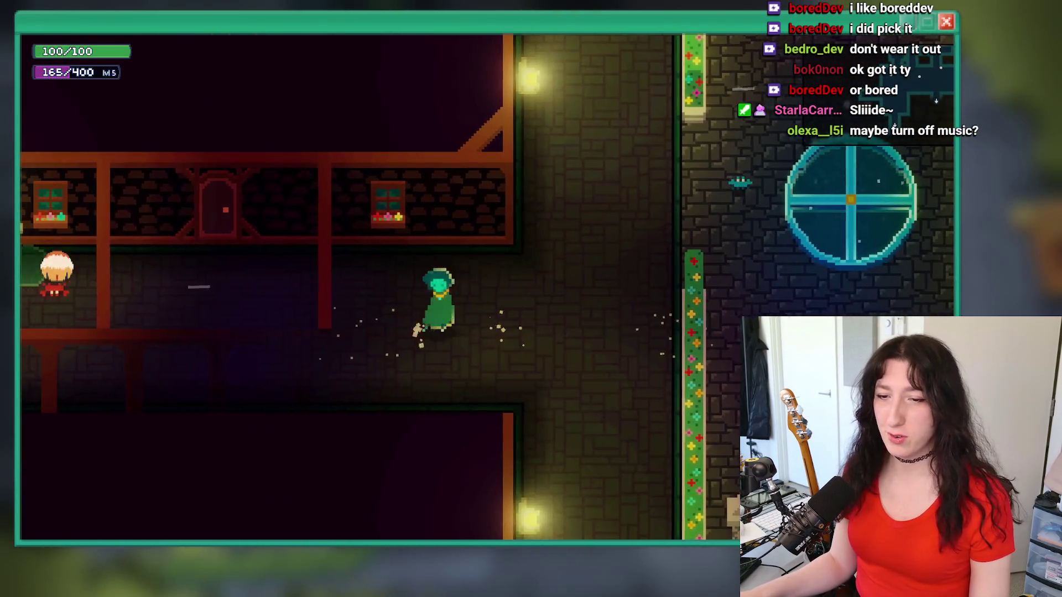
{"action": "key", "text": "d"}
{"action": "key", "text": "s"}
{"action": "key", "text": "w"}
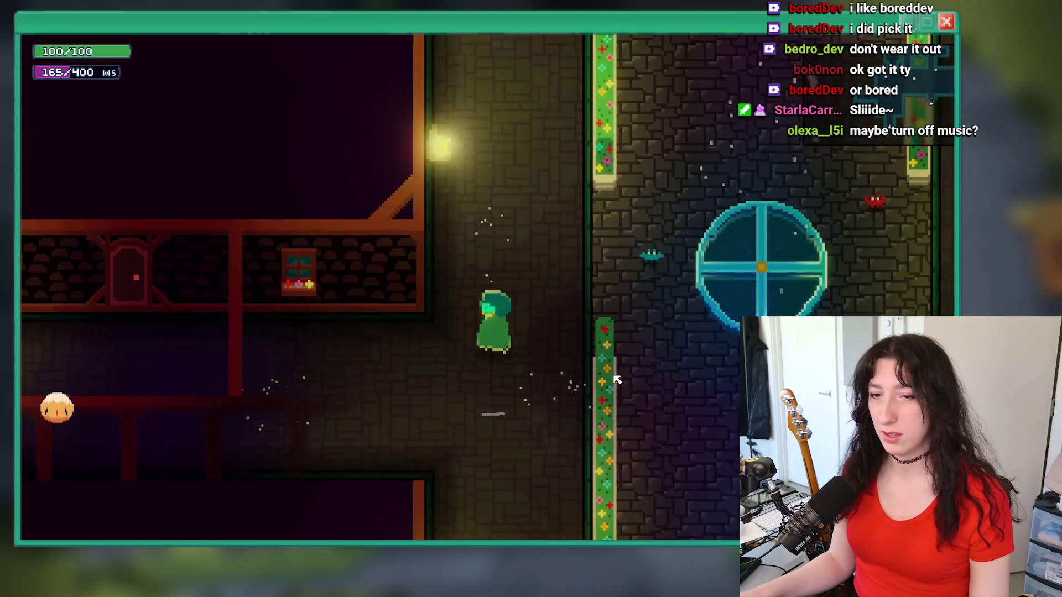
{"action": "key", "text": "s"}
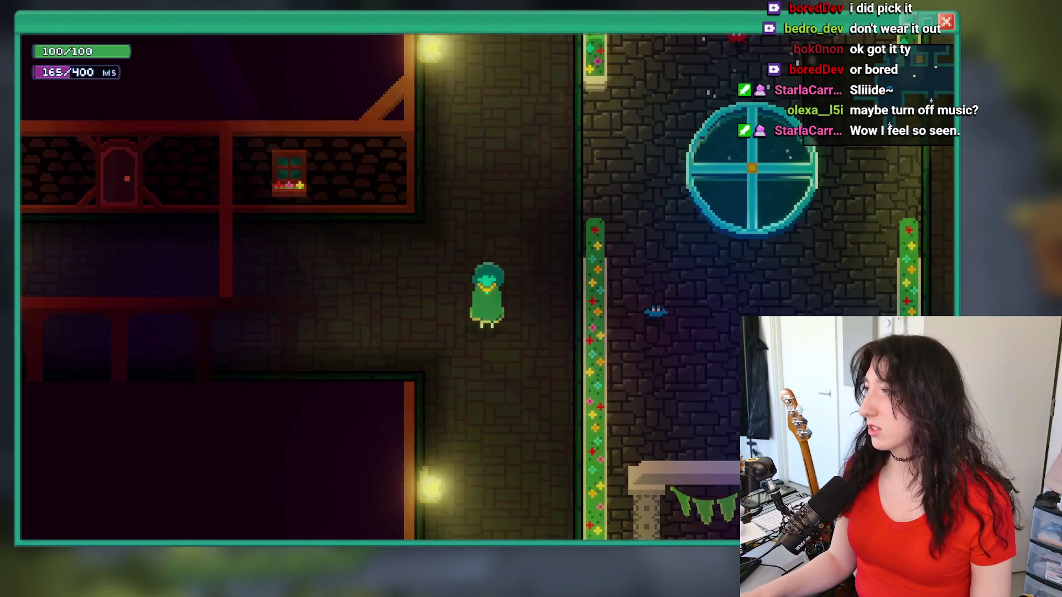
Test the teleport circle's travel prompt by stepping on and off its edge.
{"action": "key", "text": "alt+Tab"}
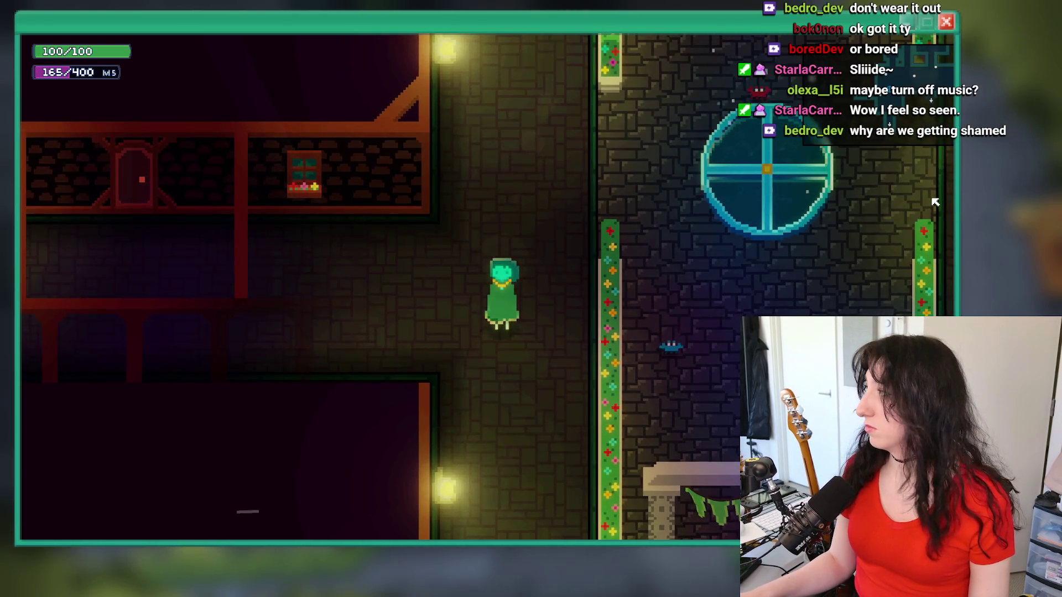
{"action": "key", "text": "w"}
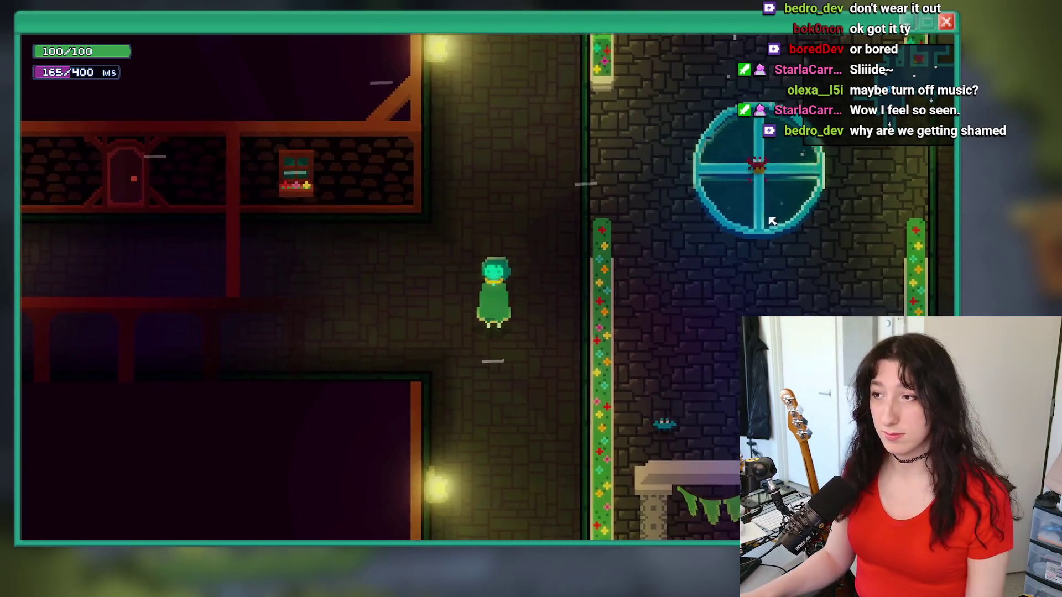
{"action": "key", "text": "w"}
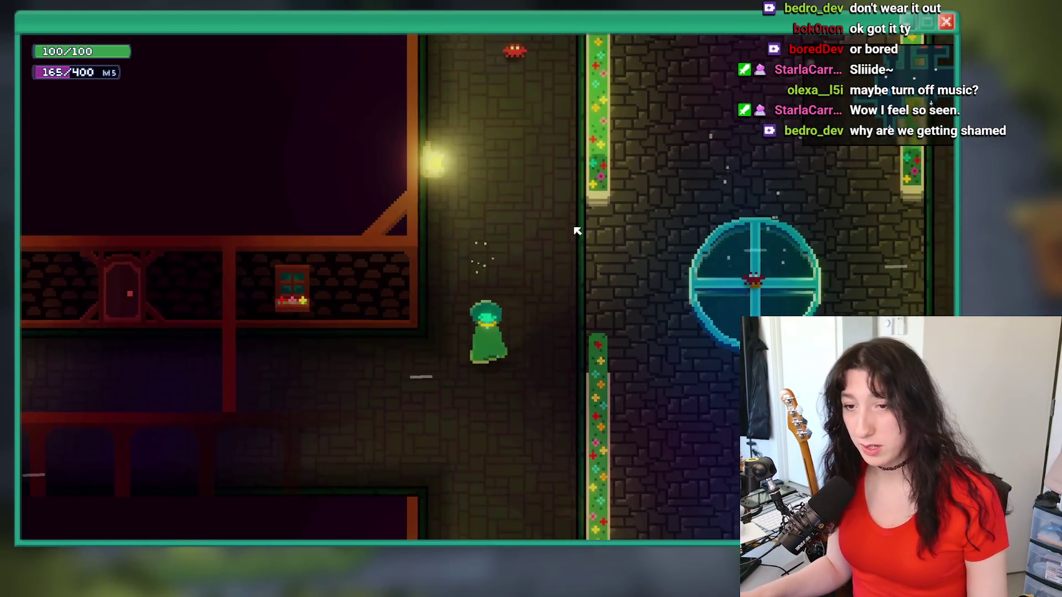
{"action": "key", "text": "s"}
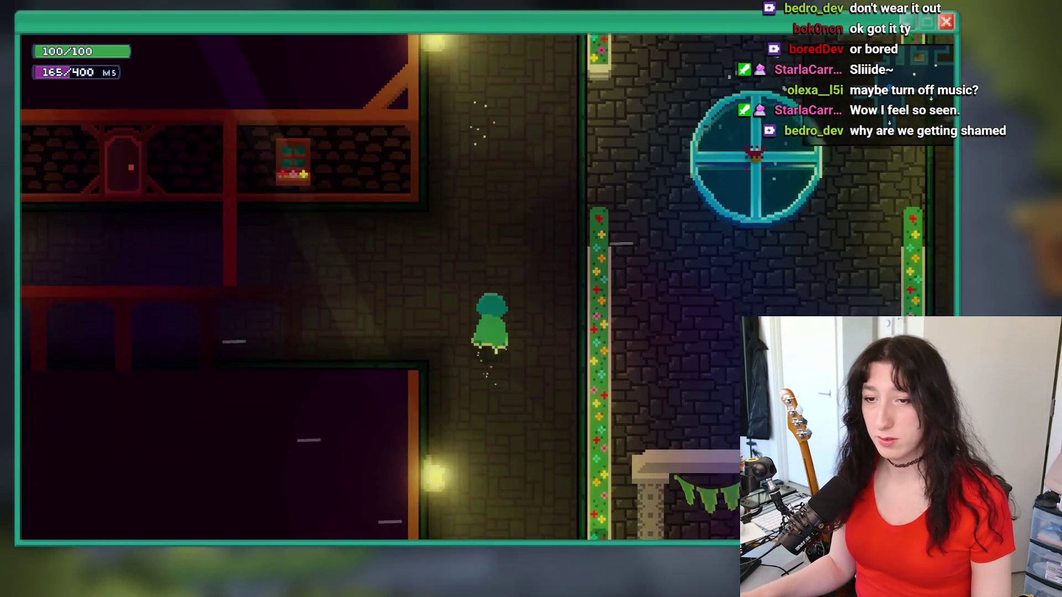
{"action": "key", "text": "w"}
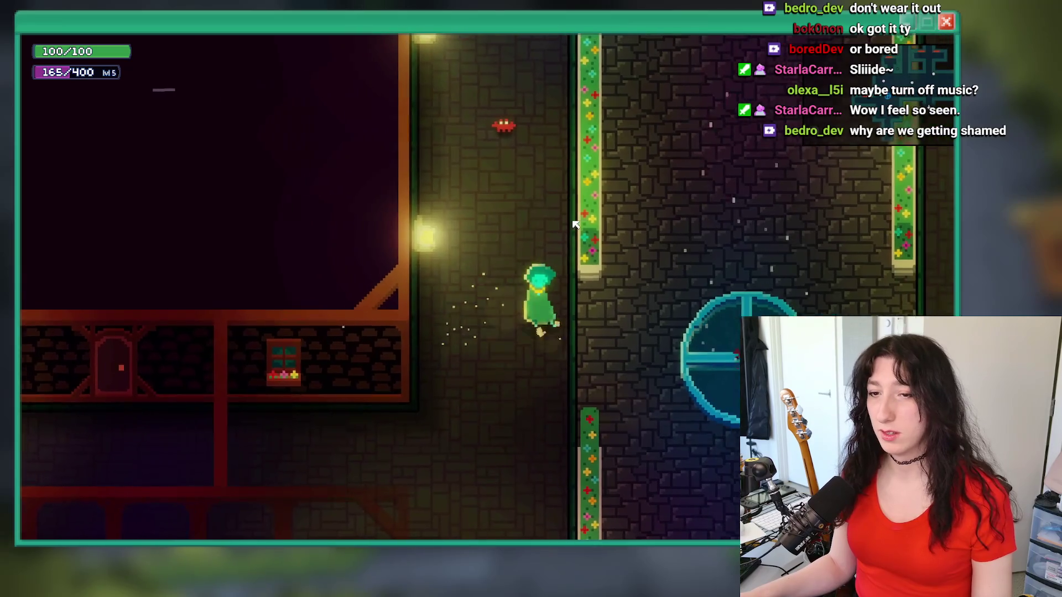
{"action": "key", "text": "d"}
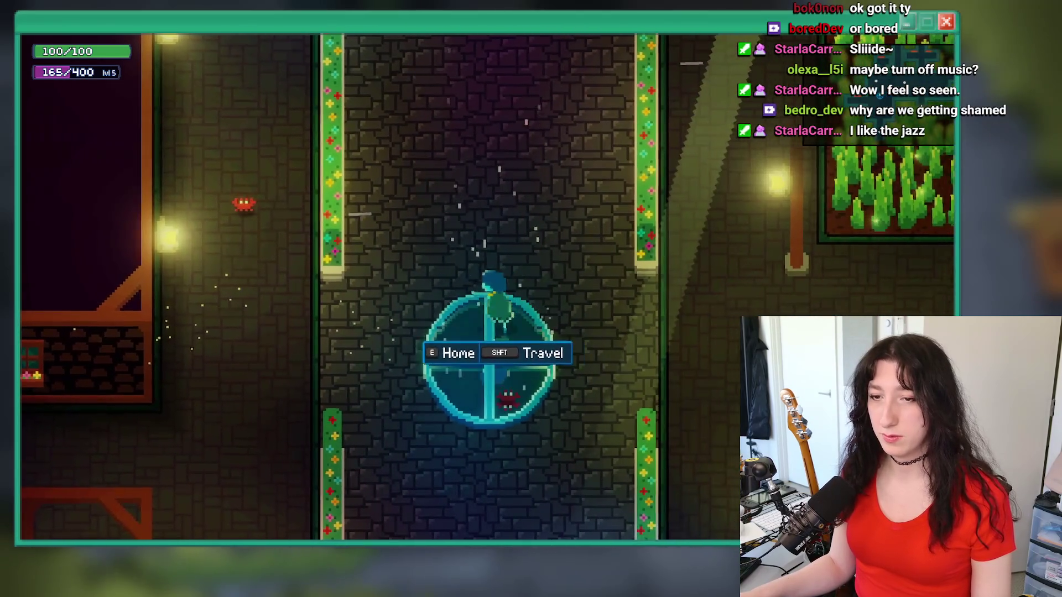
{"action": "key", "text": "a"}
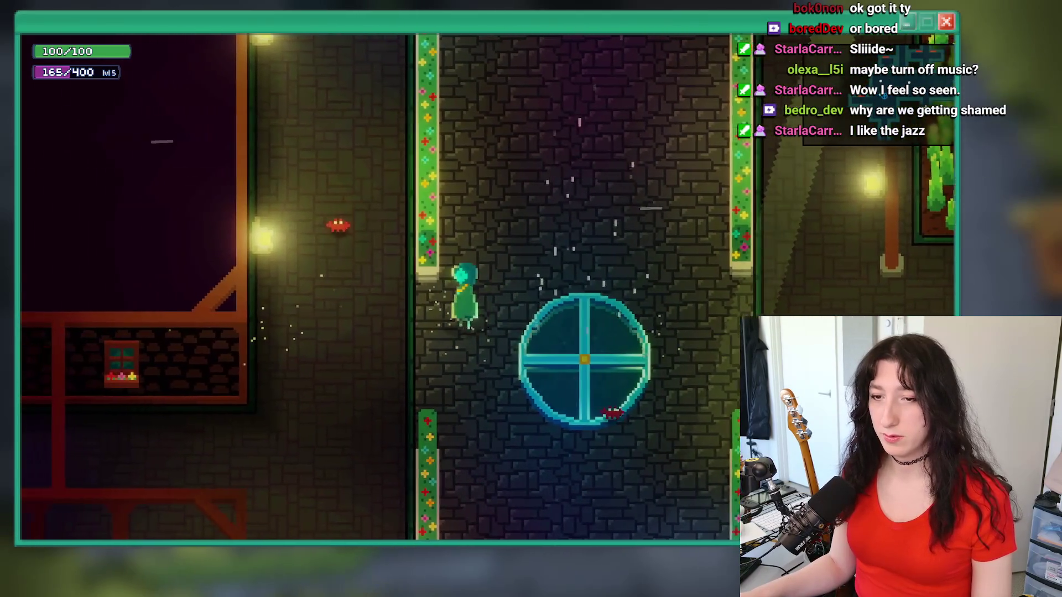
{"action": "key", "text": "d"}
{"action": "key", "text": "a"}
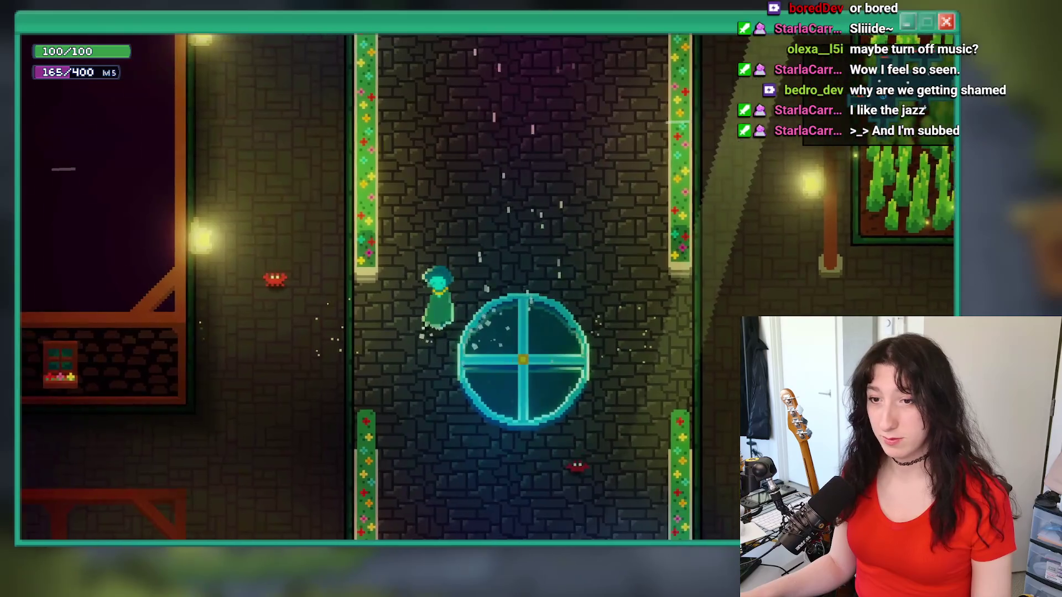
{"action": "key", "text": "d"}
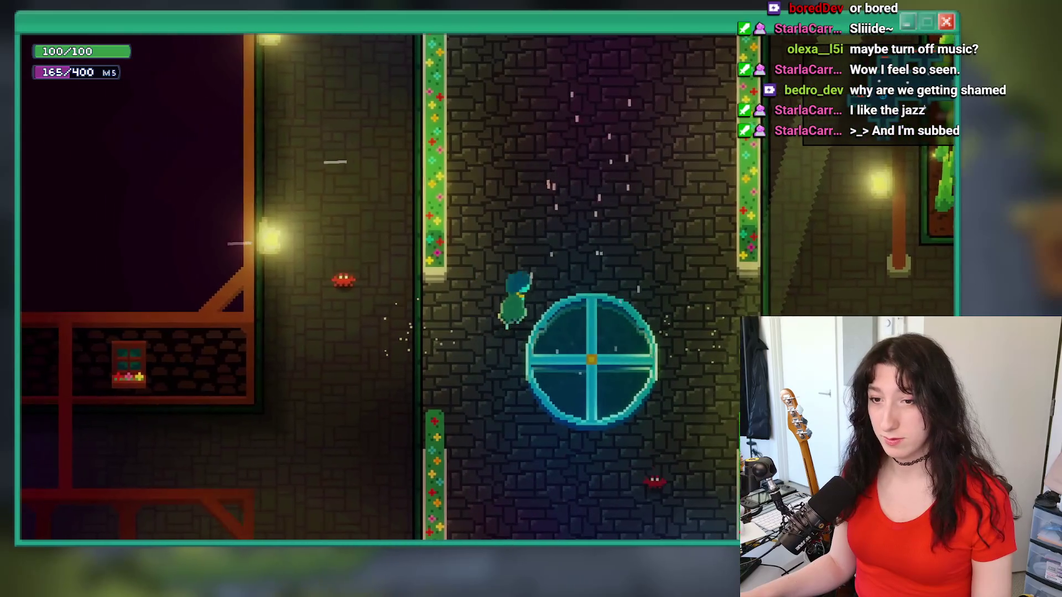
{"action": "key", "text": "w"}
{"action": "key", "text": "s"}
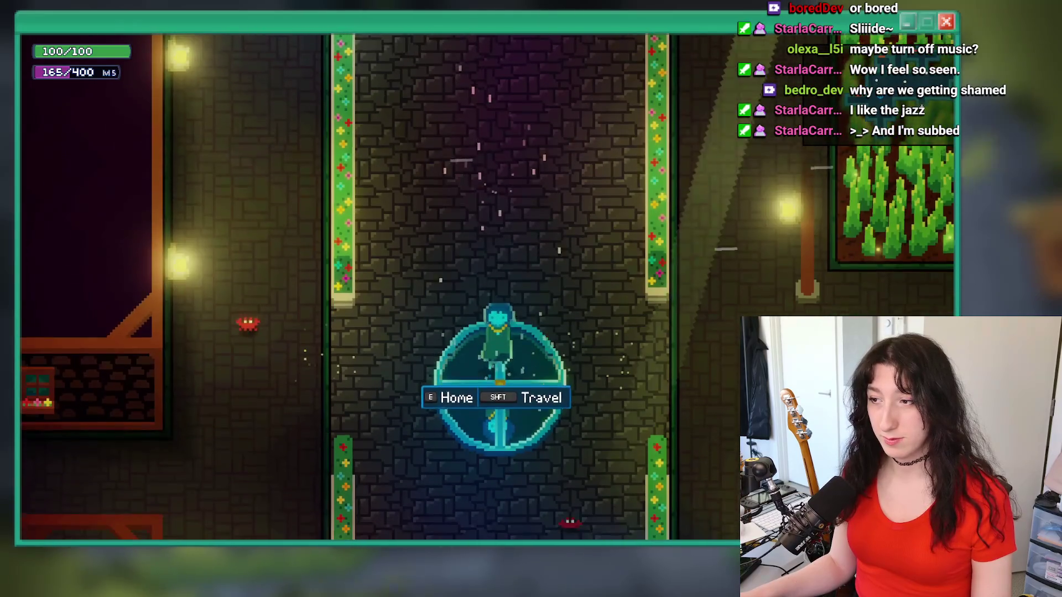
{"action": "key", "text": "a"}
{"action": "key", "text": "d"}
{"action": "key", "text": "a"}
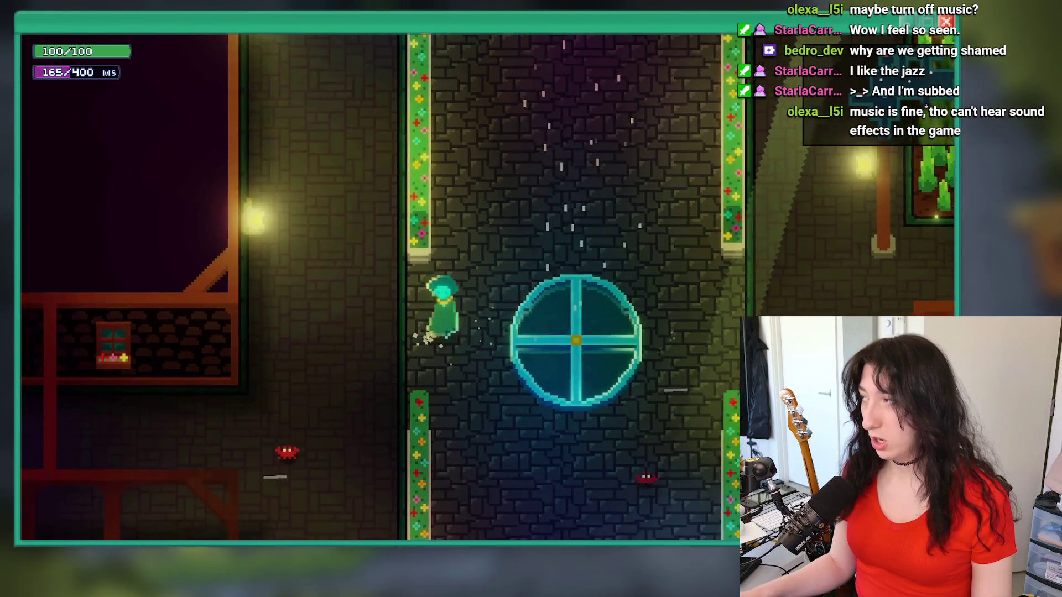
Set Music Volume to 0% in Options > Audio, apply, and resume playing.
{"action": "key", "text": "alt+Tab"}
{"action": "key", "text": "alt+Tab"}
{"action": "left_click", "coordinate": [540, 245]}
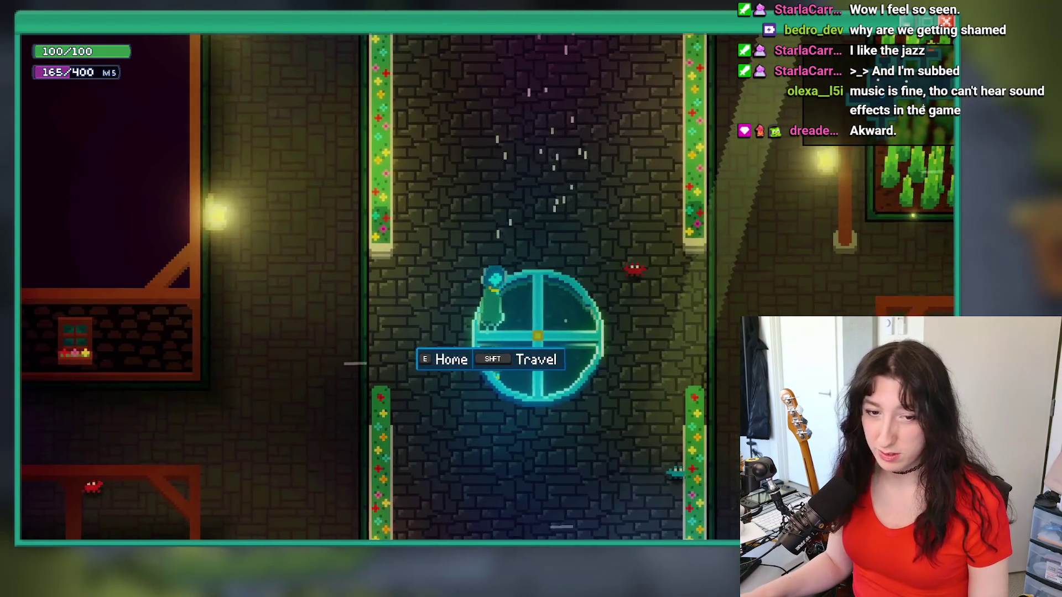
{"action": "key", "text": "Escape"}
{"action": "key", "text": "Return"}
{"action": "key", "text": "Down"}
{"action": "key", "text": "Down"}
{"action": "key", "text": "Down"}
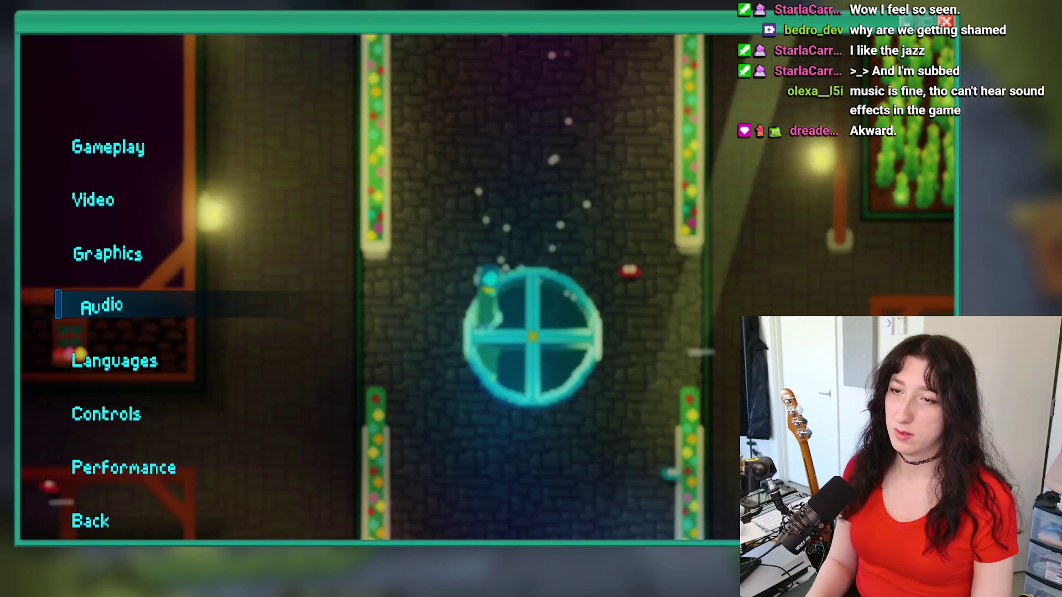
{"action": "key", "text": "Return"}
{"action": "key", "text": "Down"}
{"action": "key", "text": "Down"}
{"action": "key", "text": "Down"}
{"action": "key", "text": "Down"}
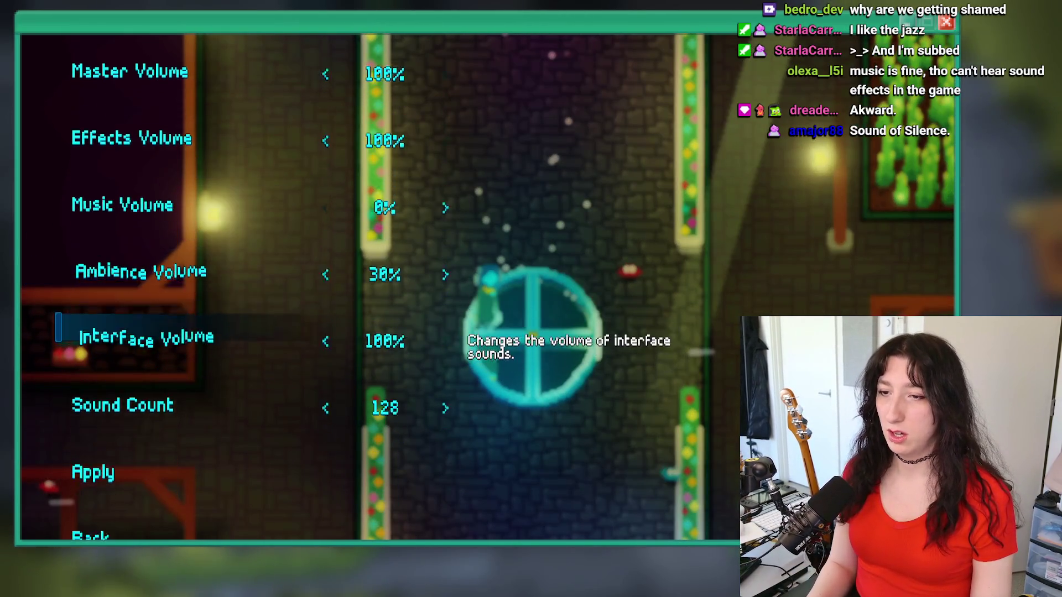
{"action": "key", "text": "Down"}
{"action": "key", "text": "Down"}
{"action": "key", "text": "Return"}
{"action": "key", "text": "d"}
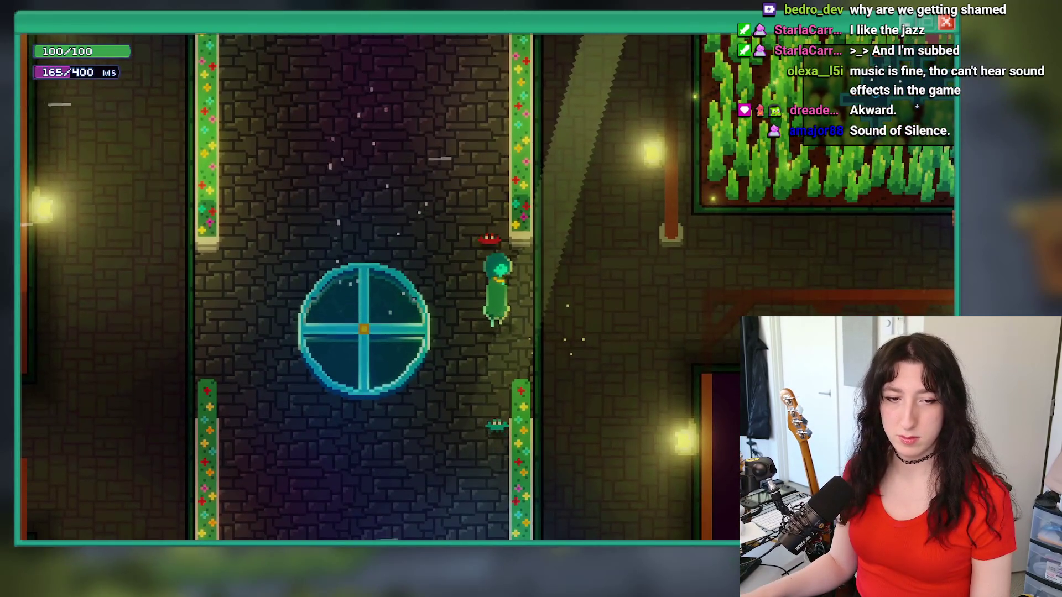
Walk back and forth beside the travel circle and dash right to test the trail.
{"action": "key", "text": "a"}
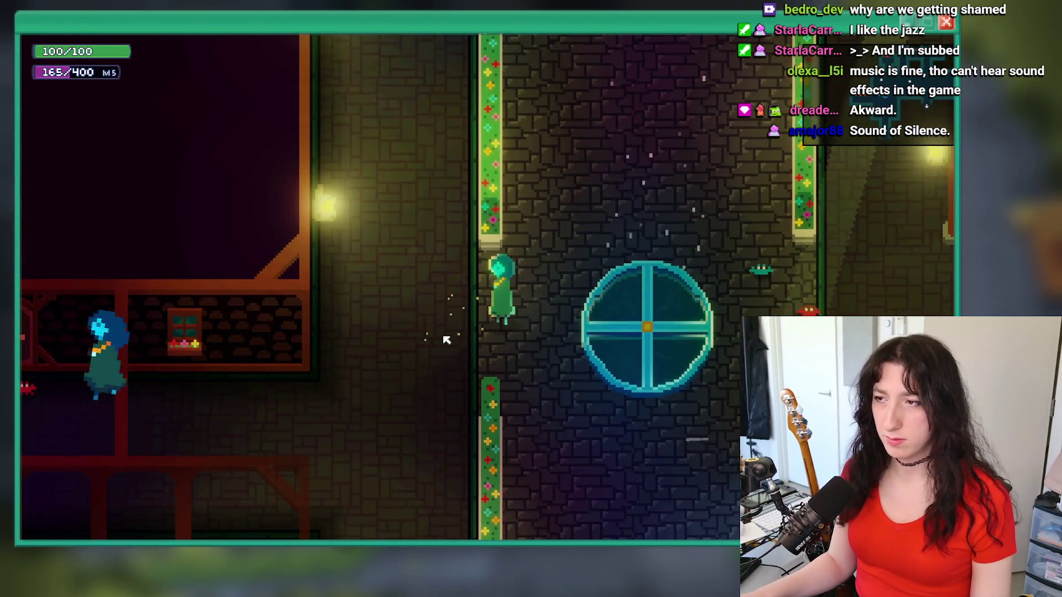
{"action": "key", "text": "d"}
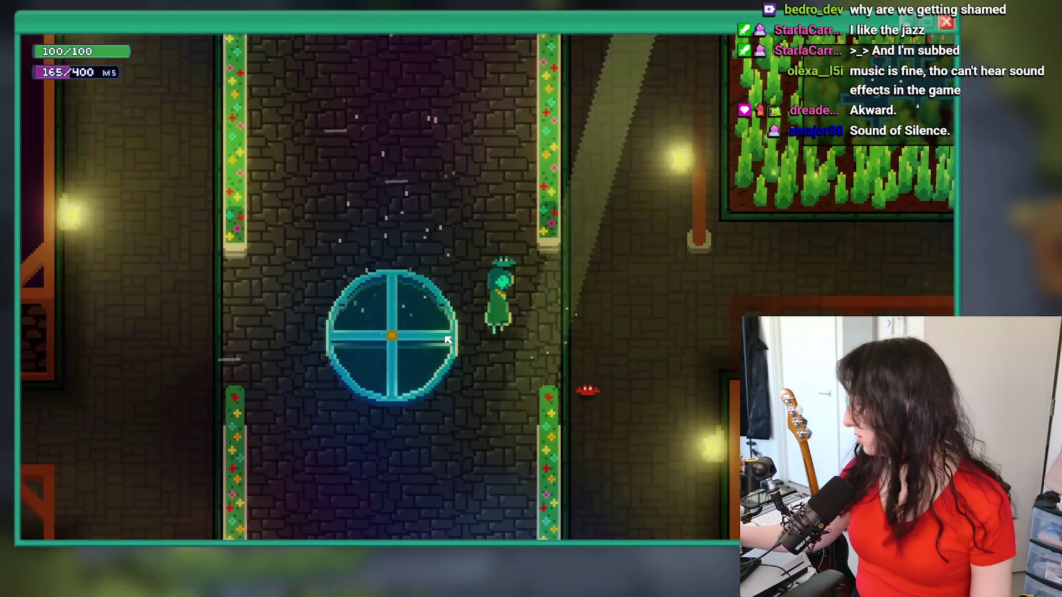
{"action": "key", "text": "a"}
{"action": "key", "text": "d"}
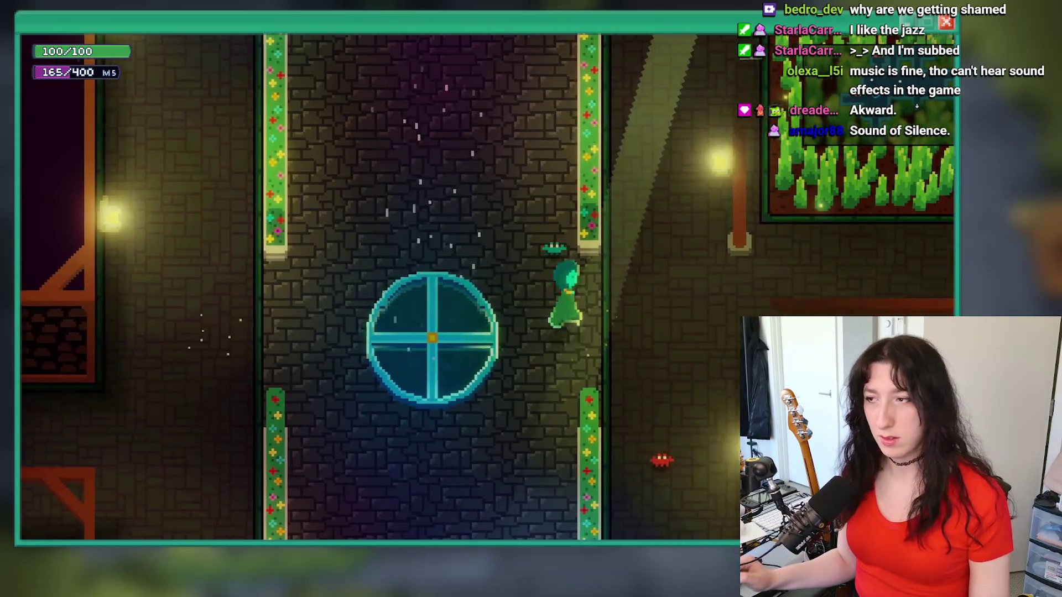
{"action": "key", "text": "d"}
{"action": "key", "text": "a"}
{"action": "key", "text": "d"}
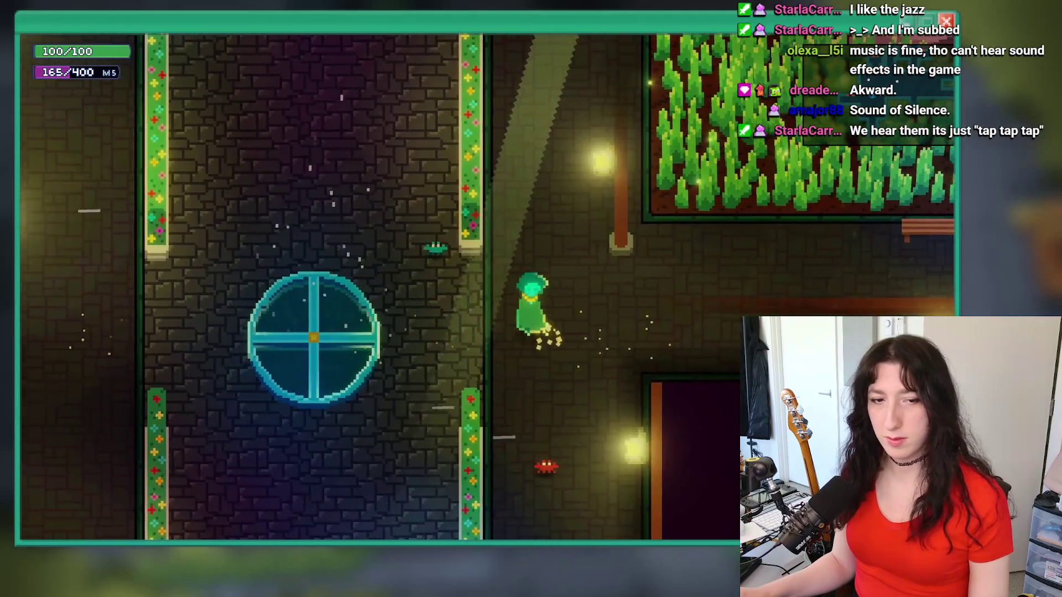
{"action": "key", "text": "s"}
{"action": "key", "text": "w"}
{"action": "key", "text": "s"}
{"action": "key", "text": "a"}
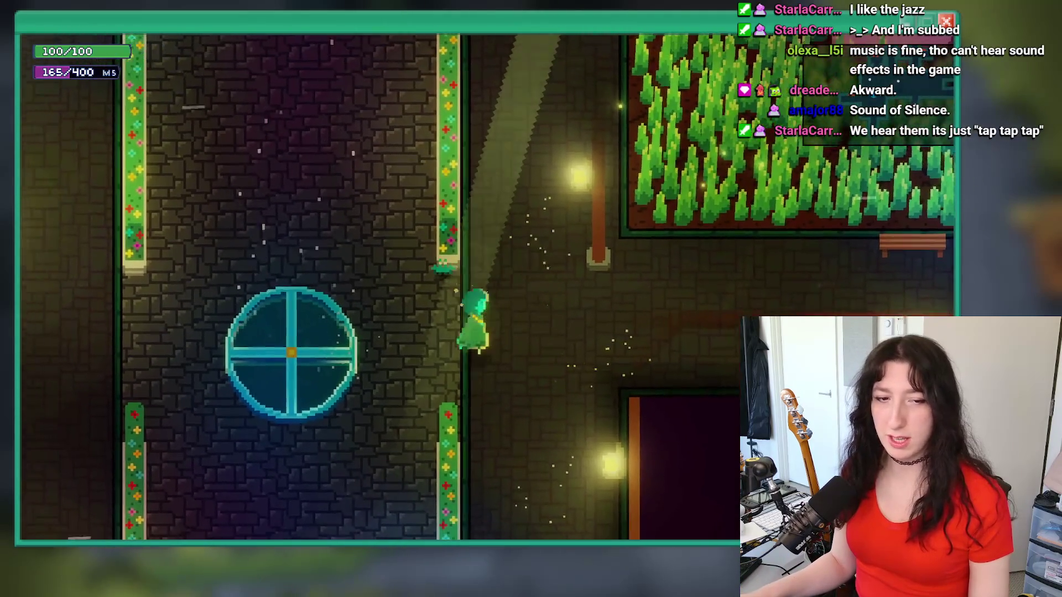
{"action": "key", "text": "s"}
{"action": "key", "text": "d"}
{"action": "key", "text": "w"}
{"action": "key", "text": "s"}
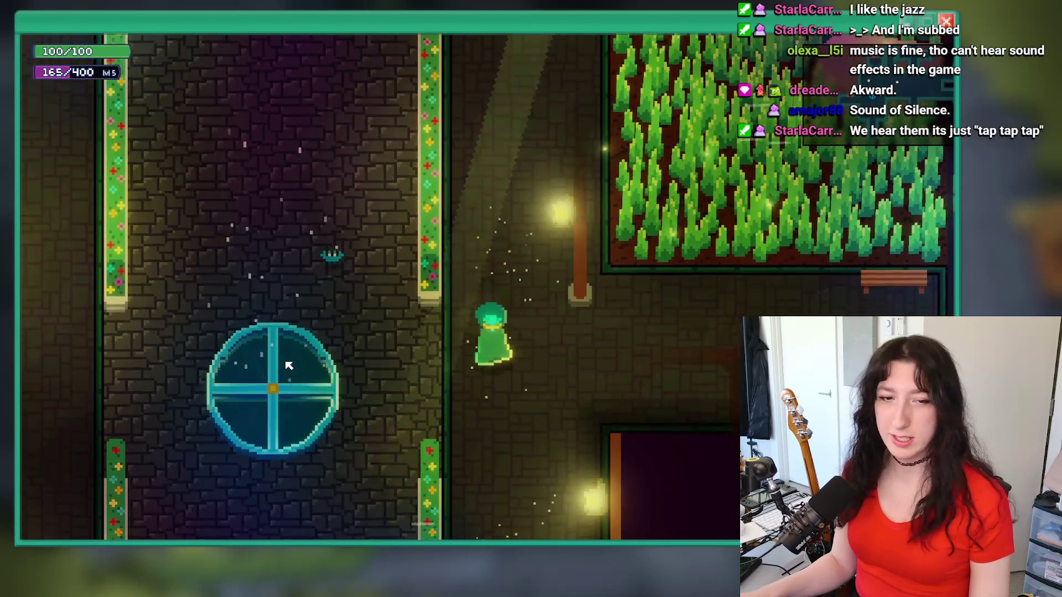
{"action": "key", "text": "w"}
{"action": "key", "text": "d"}
{"action": "key", "text": "a"}
{"action": "key", "text": "d"}
{"action": "key", "text": "space"}
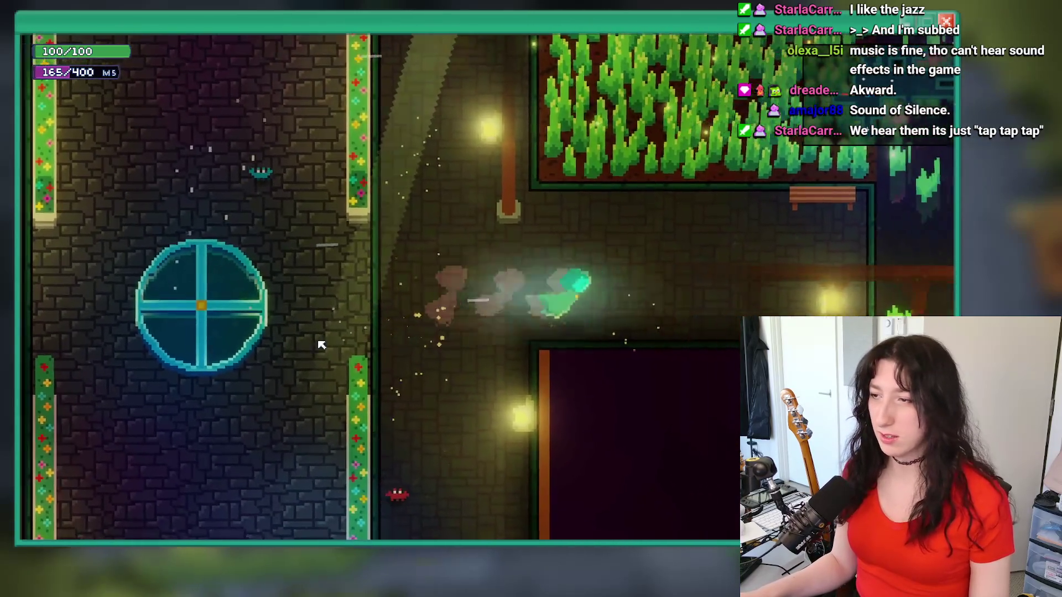
{"action": "key", "text": "s"}
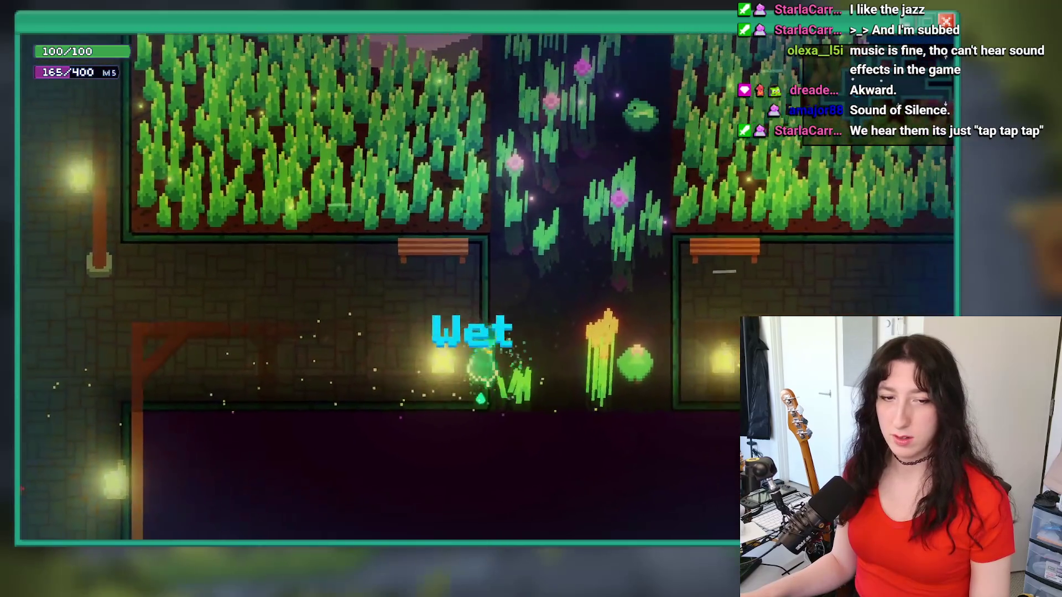
Walk through the garden, corridor and hatch room into the NPC rooms and side area.
{"action": "key", "text": "a"}
{"action": "key", "text": "w"}
{"action": "key", "text": "d"}
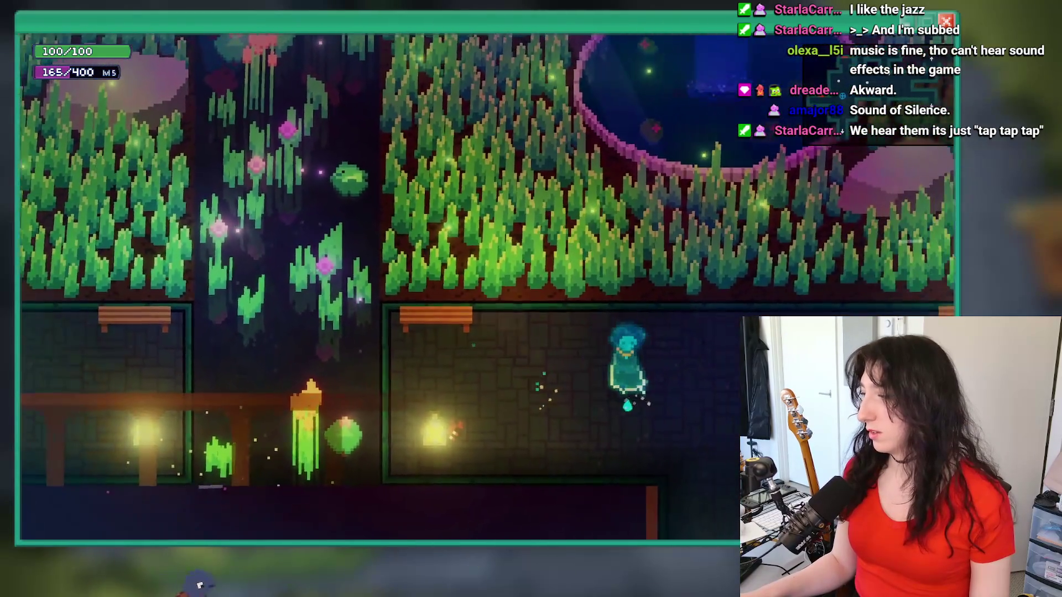
{"action": "key", "text": "d"}
{"action": "key", "text": "w"}
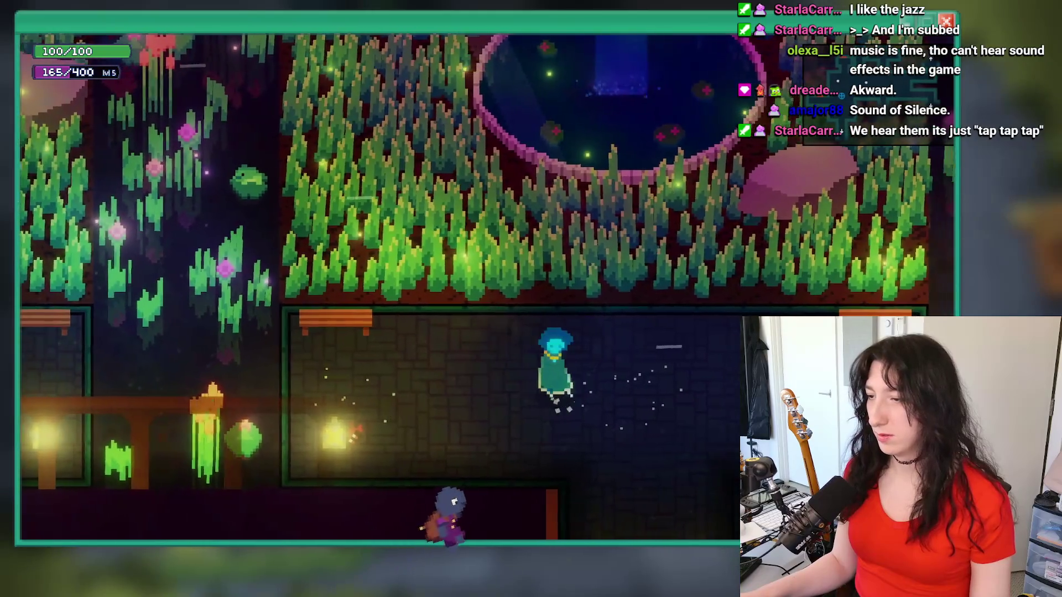
{"action": "key", "text": "d"}
{"action": "key", "text": "w"}
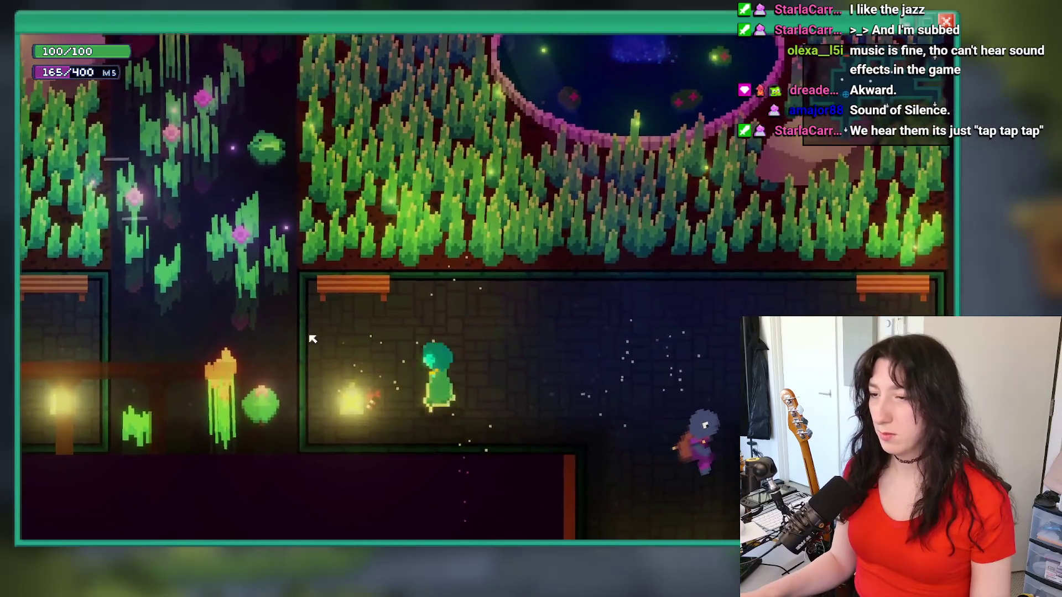
{"action": "key", "text": "a"}
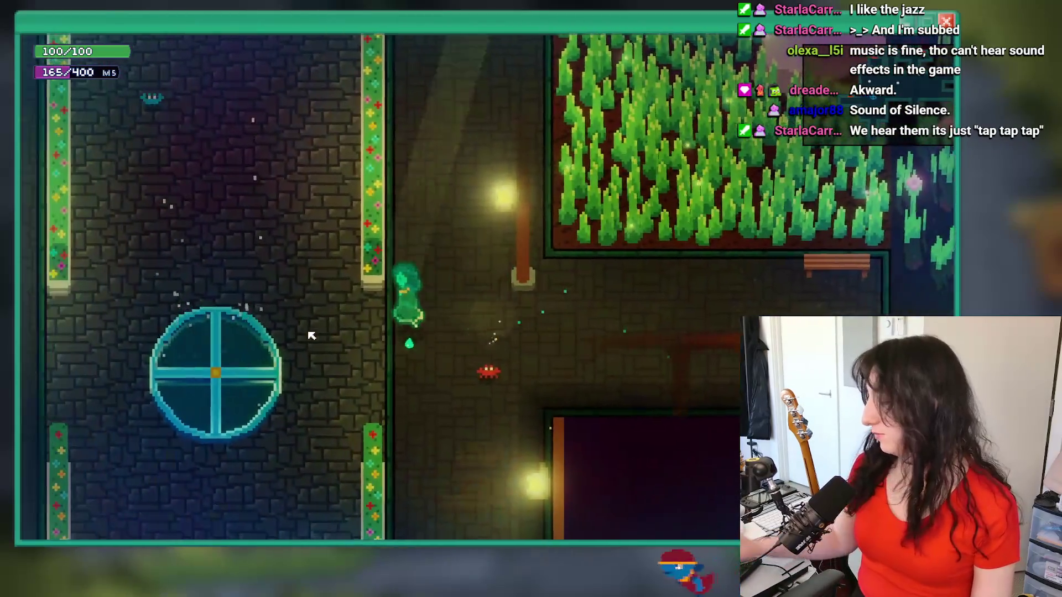
{"action": "key", "text": "a"}
{"action": "key", "text": "w"}
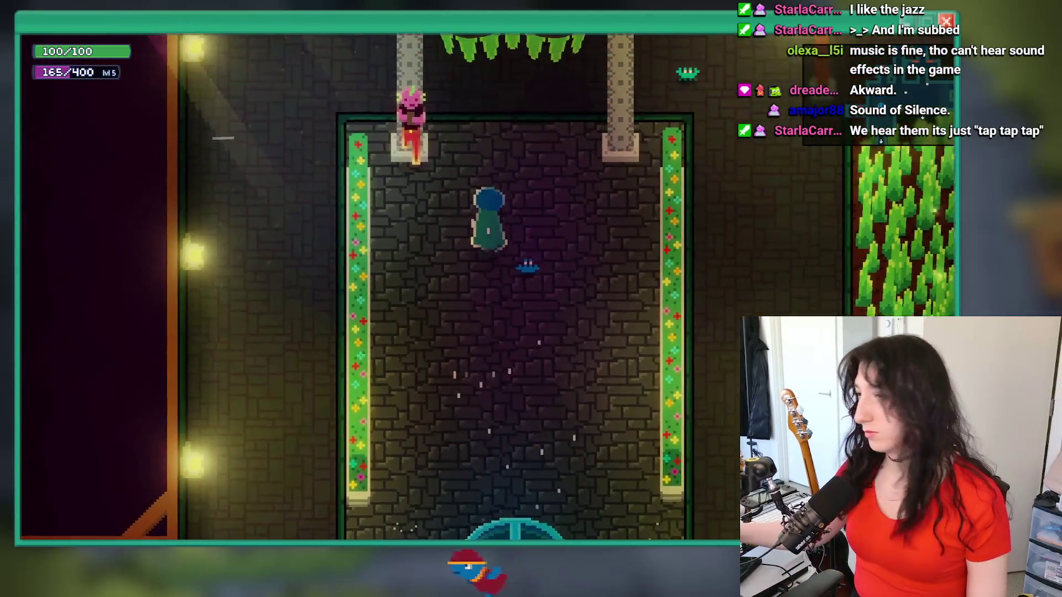
{"action": "key", "text": "w"}
{"action": "key", "text": "d"}
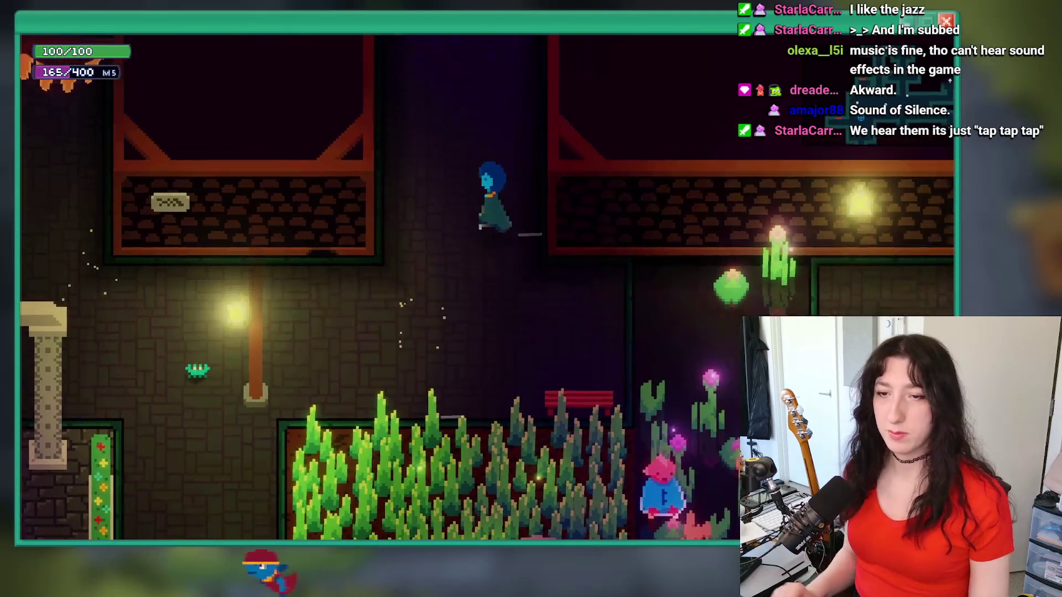
{"action": "key", "text": "w"}
{"action": "key", "text": "w"}
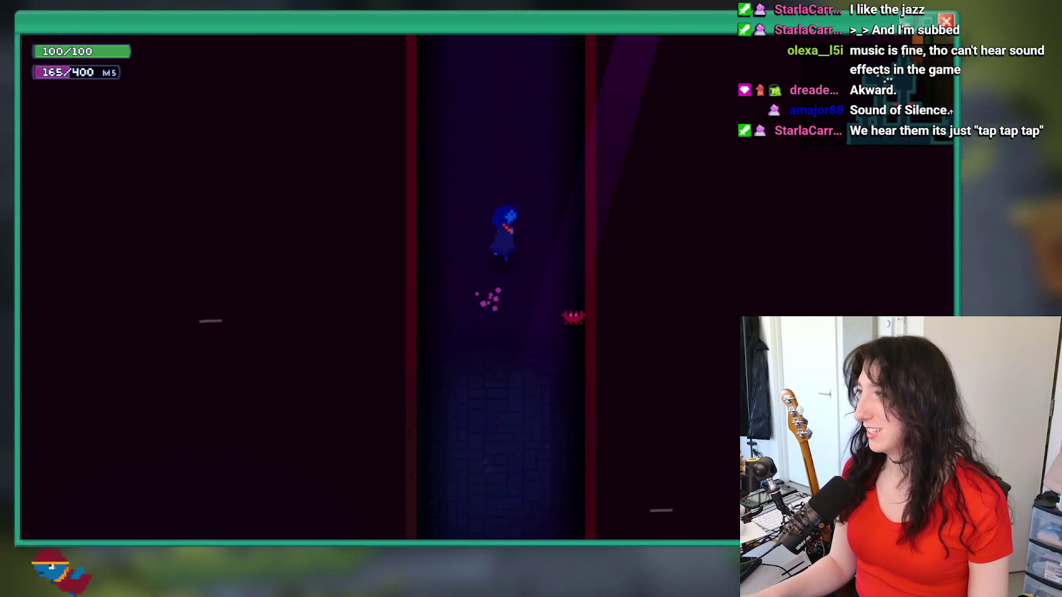
{"action": "key", "text": "w"}
{"action": "key", "text": "a"}
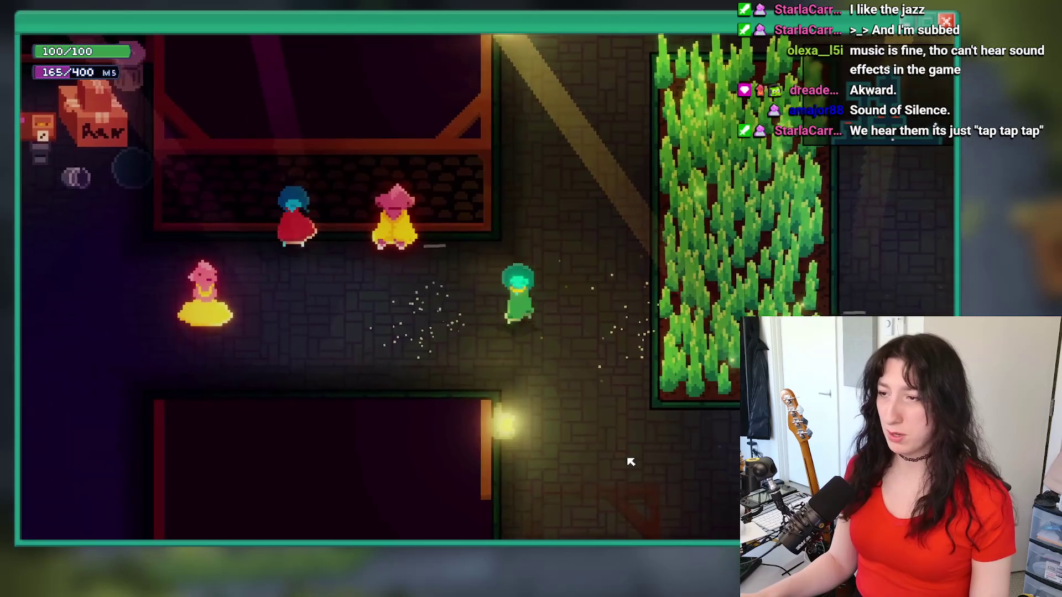
{"action": "key", "text": "d"}
{"action": "key", "text": "s"}
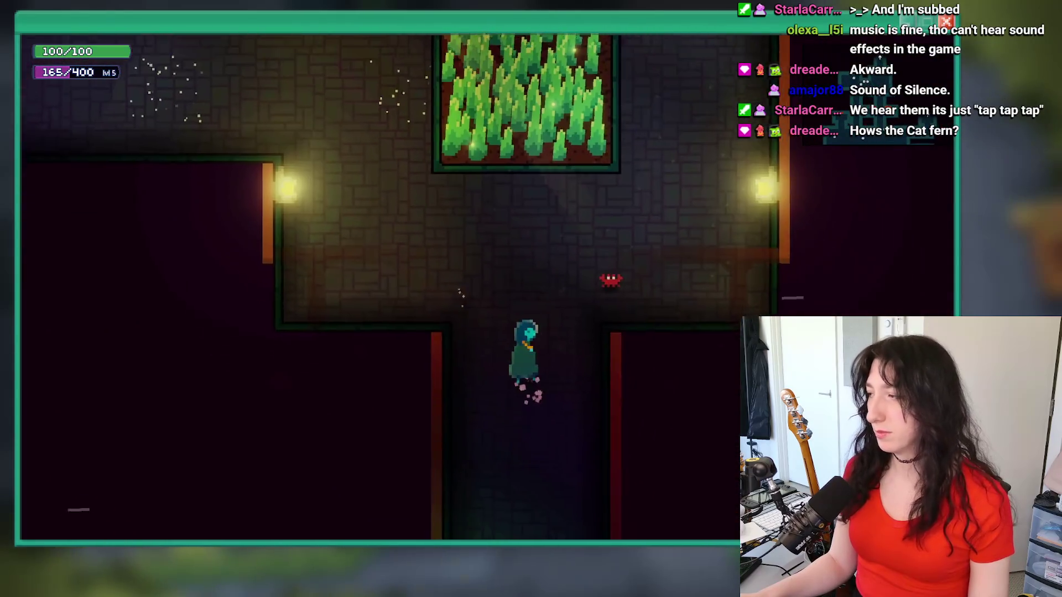
{"action": "key", "text": "s"}
{"action": "key", "text": "s"}
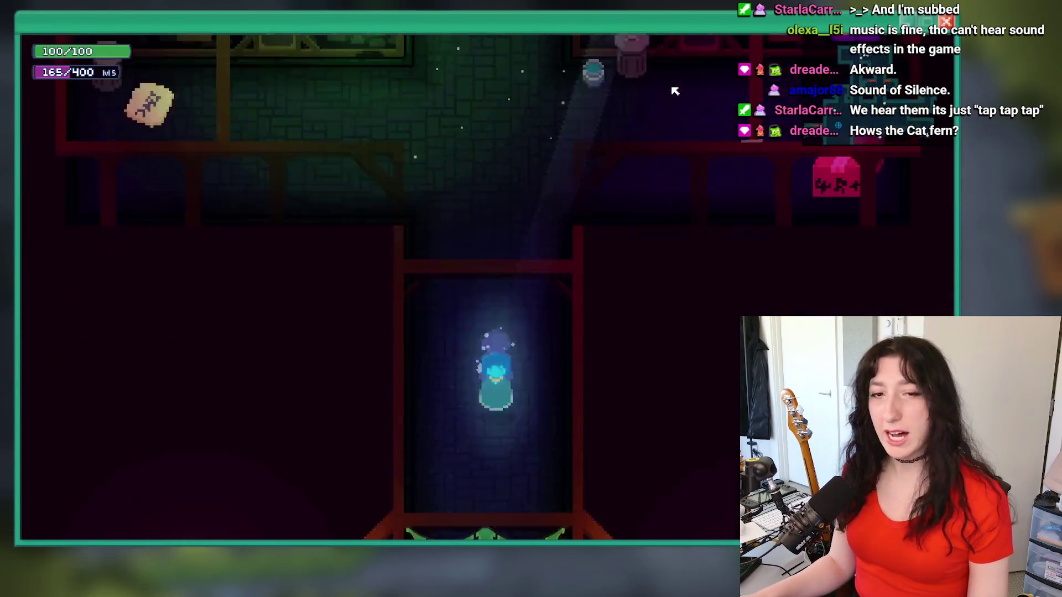
{"action": "key", "text": "a"}
{"action": "key", "text": "w"}
{"action": "key", "text": "w"}
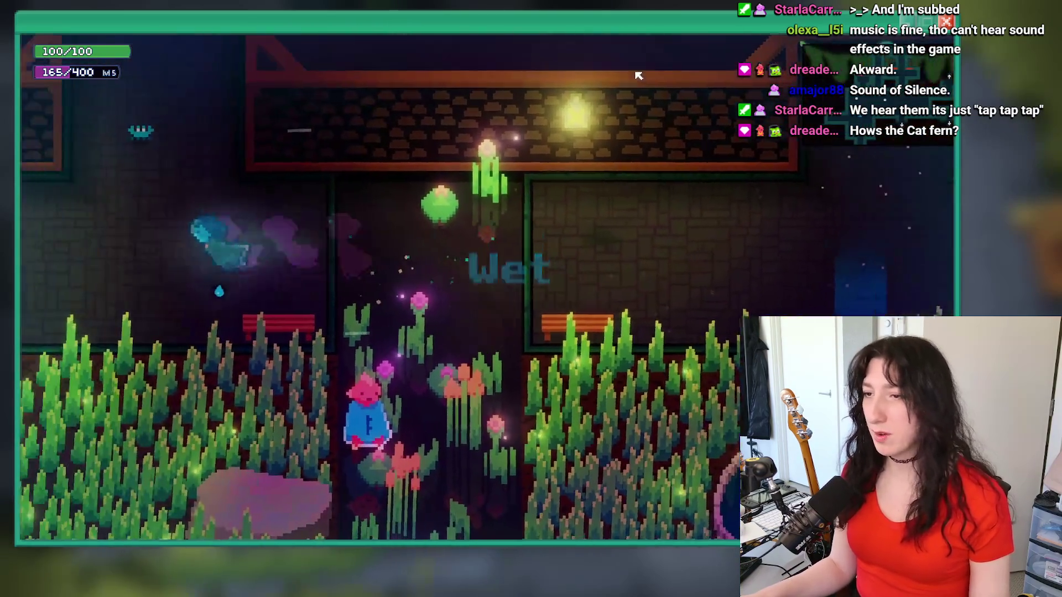
{"action": "key", "text": "s"}
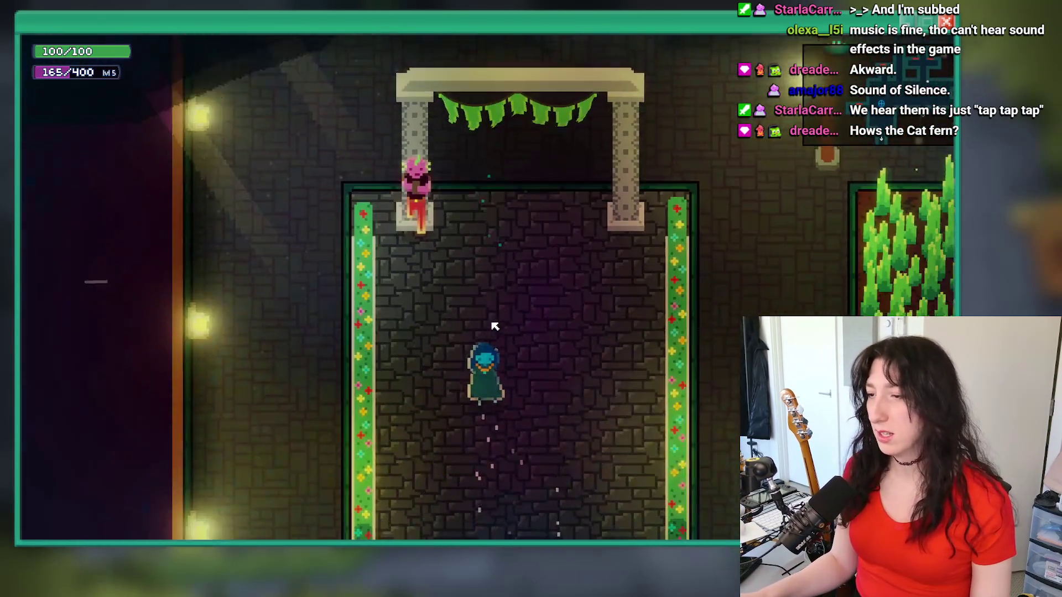
{"action": "key", "text": "a"}
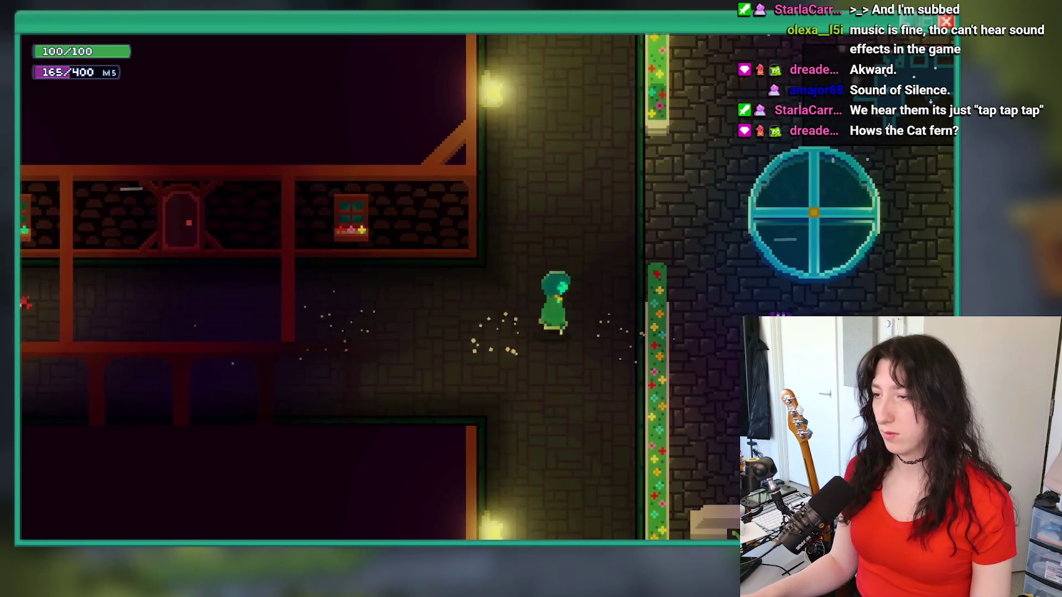
Run around the town street up to the NPC under the arch, then quit the playtest.
{"action": "key", "text": "d"}
{"action": "key", "text": "a"}
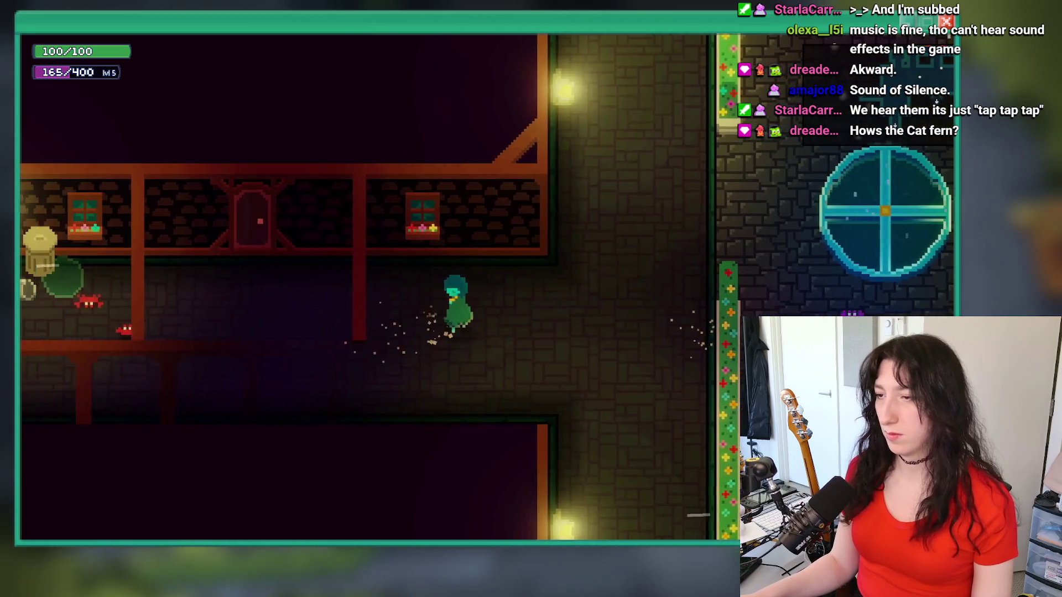
{"action": "key", "text": "d"}
{"action": "key", "text": "a"}
{"action": "key", "text": "d"}
{"action": "key", "text": "s"}
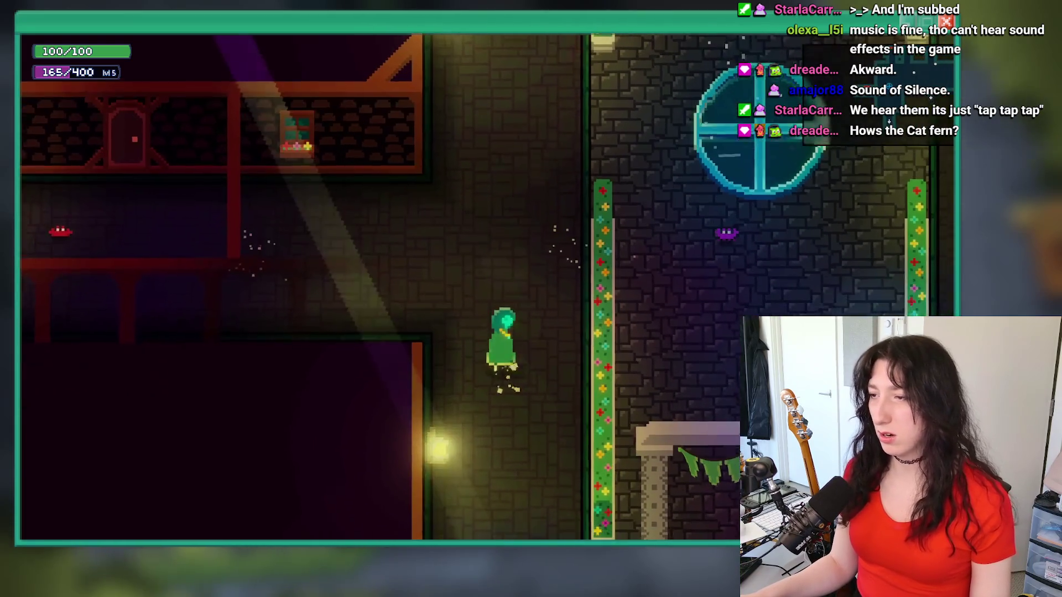
{"action": "key", "text": "w"}
{"action": "key", "text": "d"}
{"action": "key", "text": "a"}
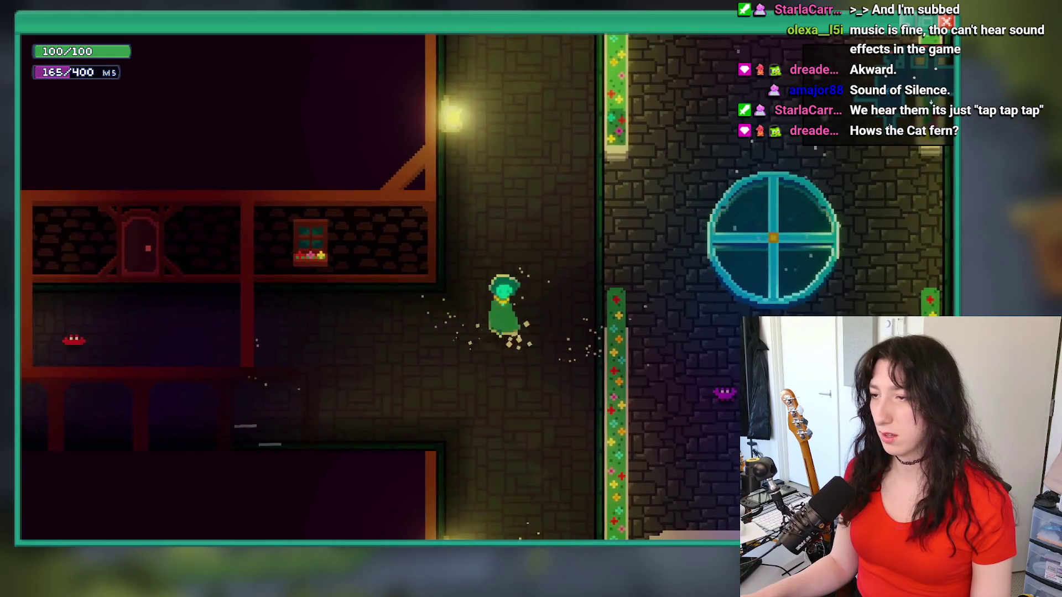
{"action": "key", "text": "d"}
{"action": "key", "text": "a"}
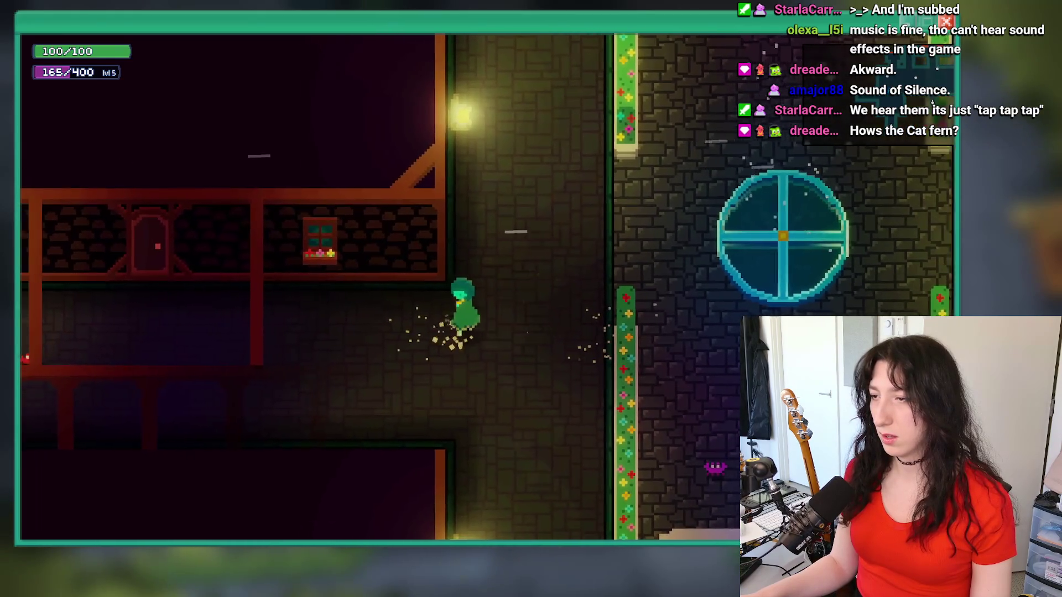
{"action": "key", "text": "d"}
{"action": "key", "text": "w"}
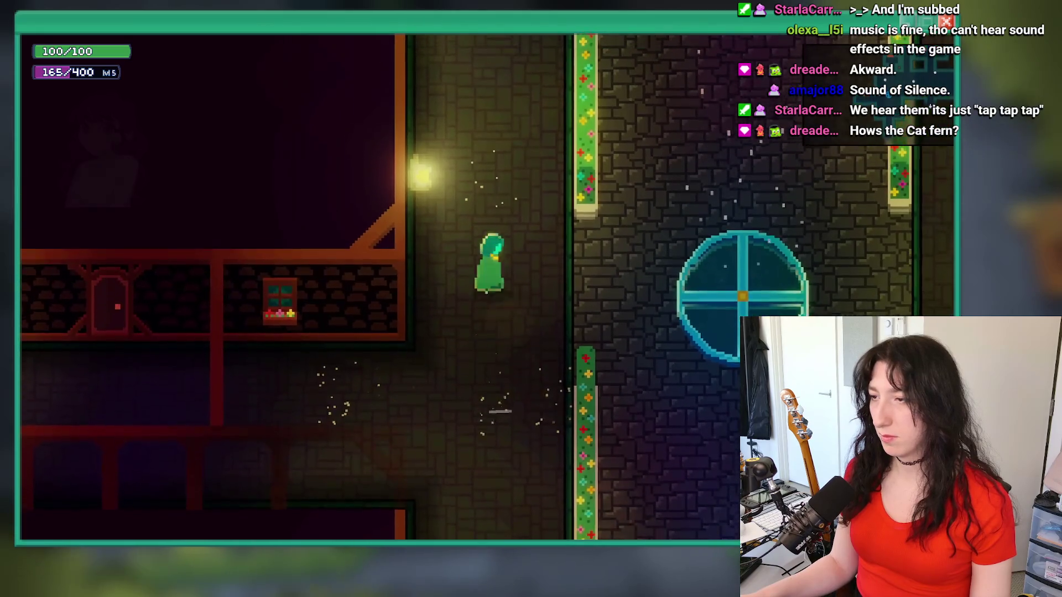
{"action": "key", "text": "s"}
{"action": "key", "text": "d"}
{"action": "key", "text": "a"}
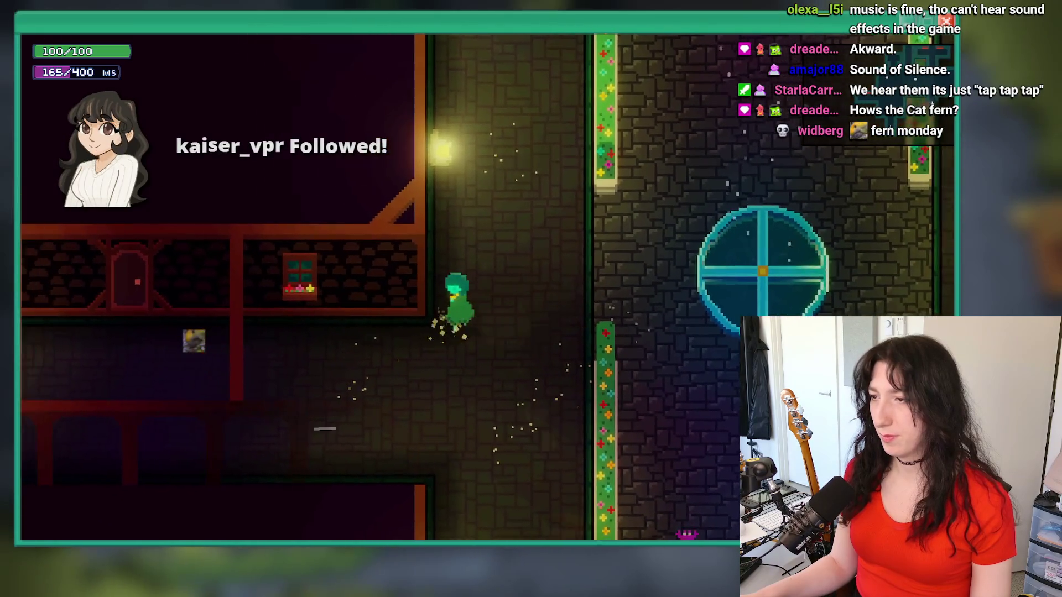
{"action": "key", "text": "d"}
{"action": "key", "text": "d"}
{"action": "key", "text": "w"}
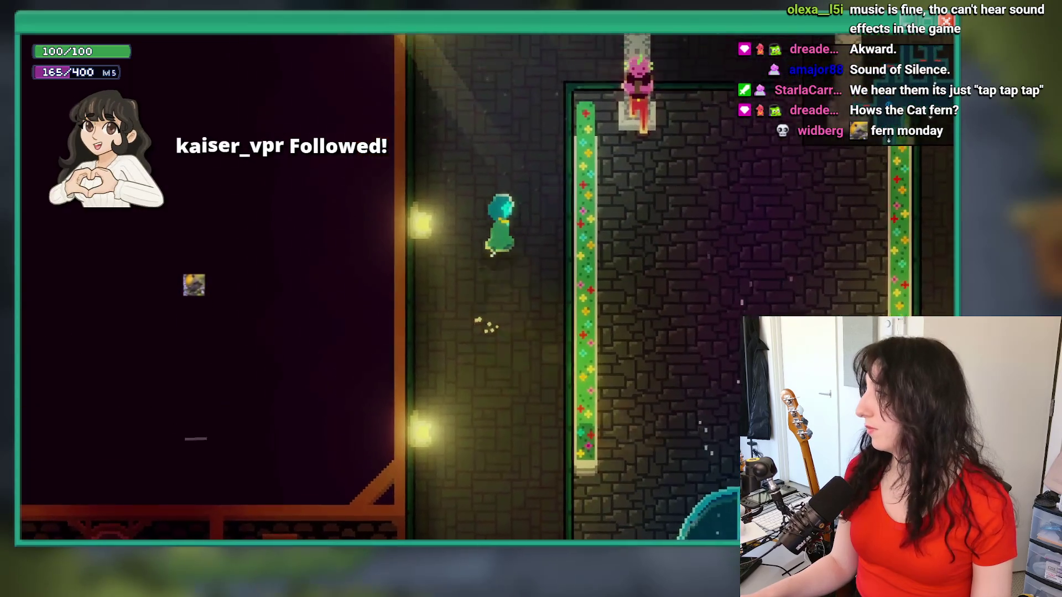
{"action": "key", "text": "d"}
{"action": "key", "text": "Escape"}
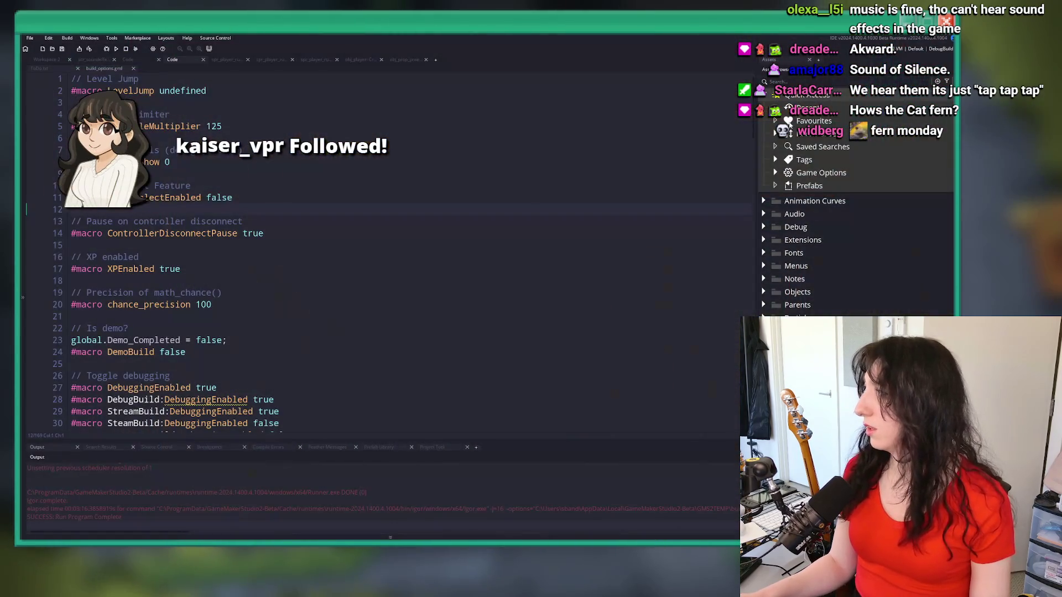
Filter the Asset Browser with 'dside_rurn' and search code for spr_player_run_side_turn_rimlight.
{"action": "left_click", "coordinate": [785, 82]}
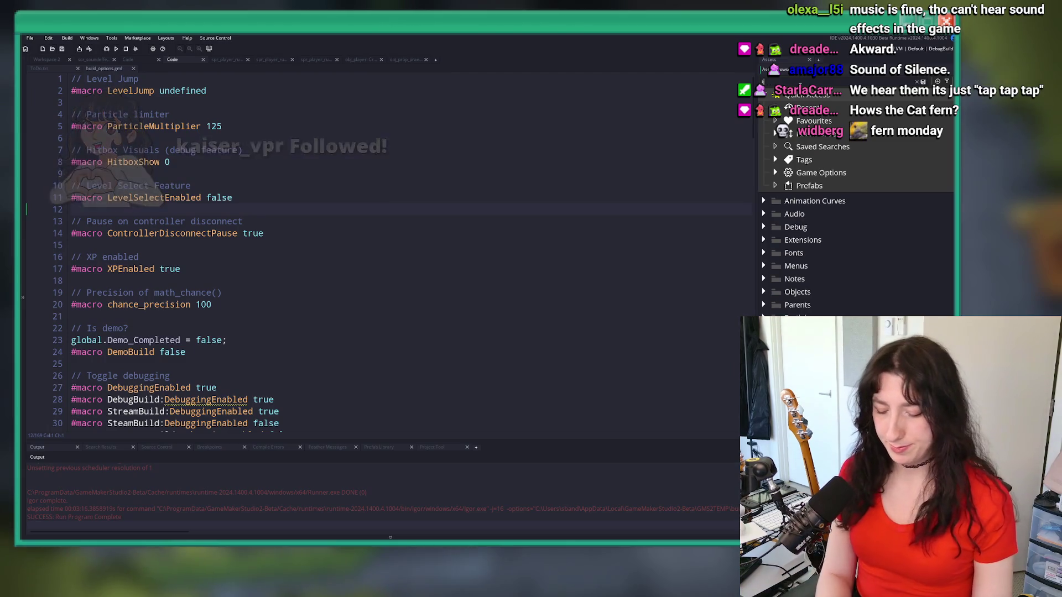
{"action": "type", "text": "dside_ru"}
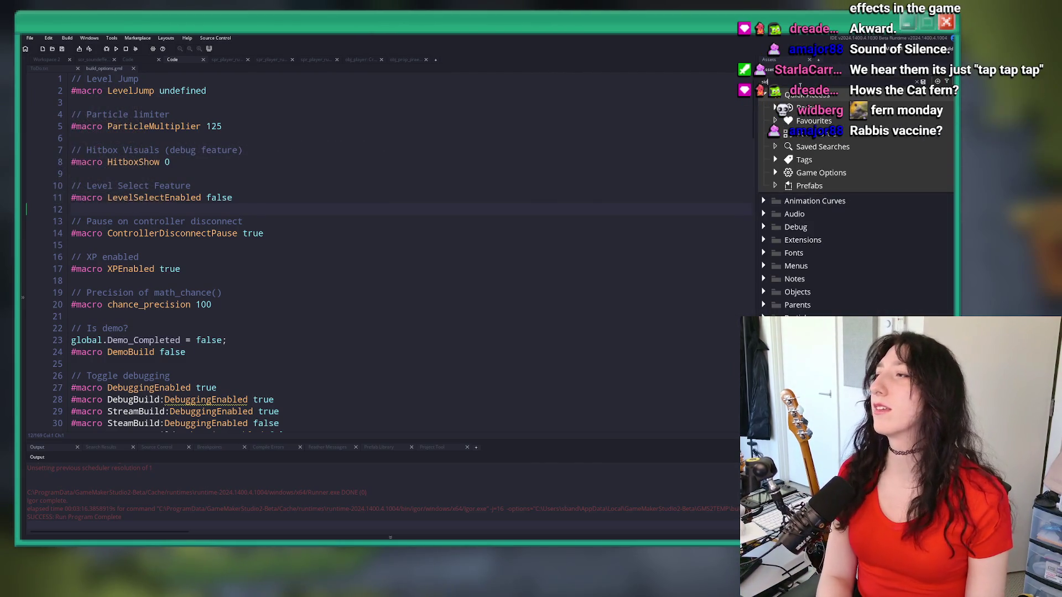
{"action": "type", "text": "rn"}
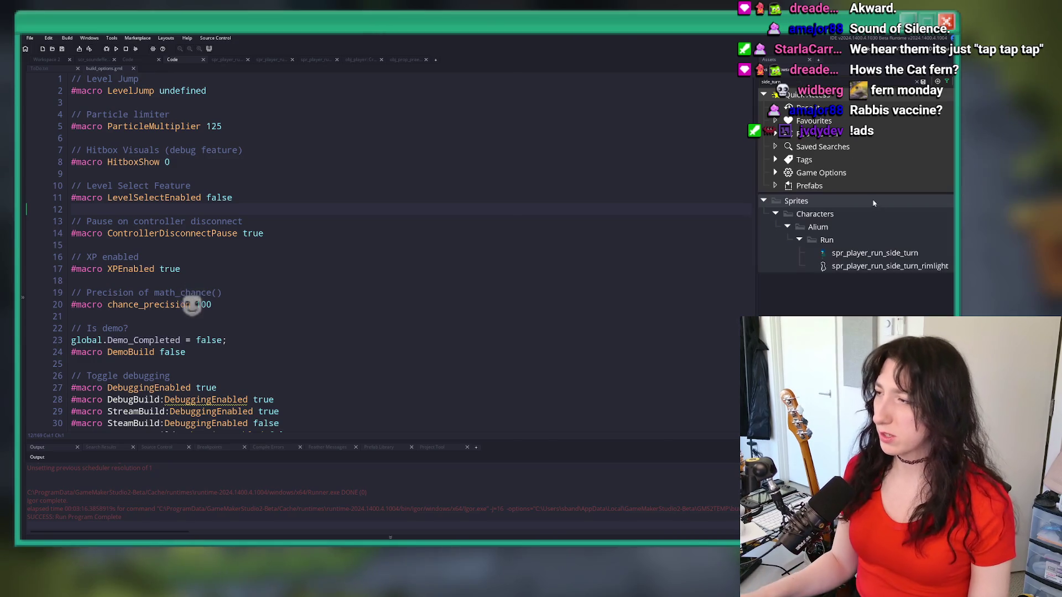
{"action": "key", "text": "ctrl+shift+f"}
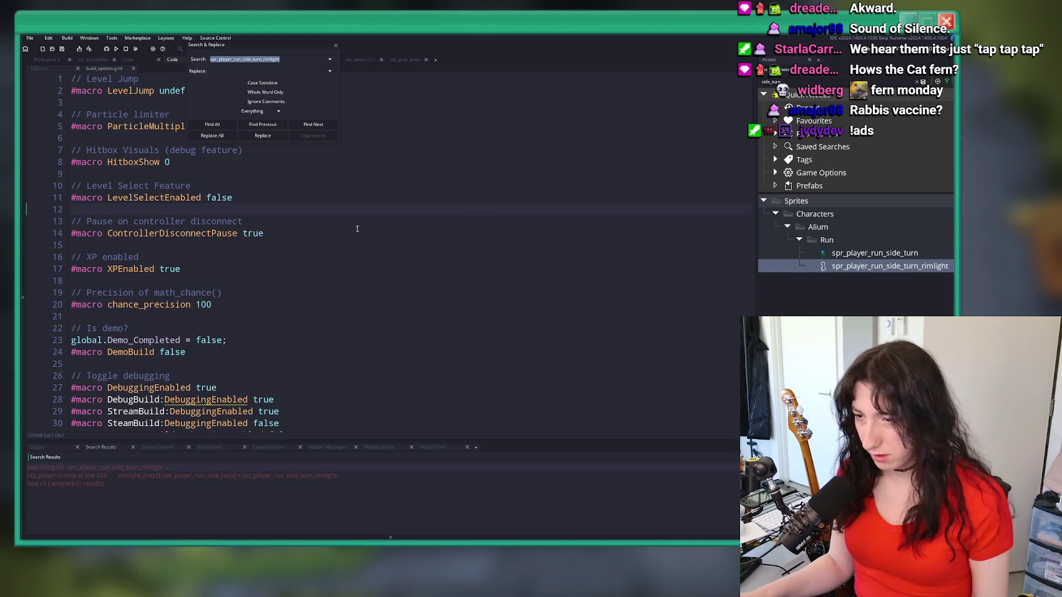
Close Search & Replace and open ToDo.txt at its second item.
{"action": "left_click", "coordinate": [336, 46]}
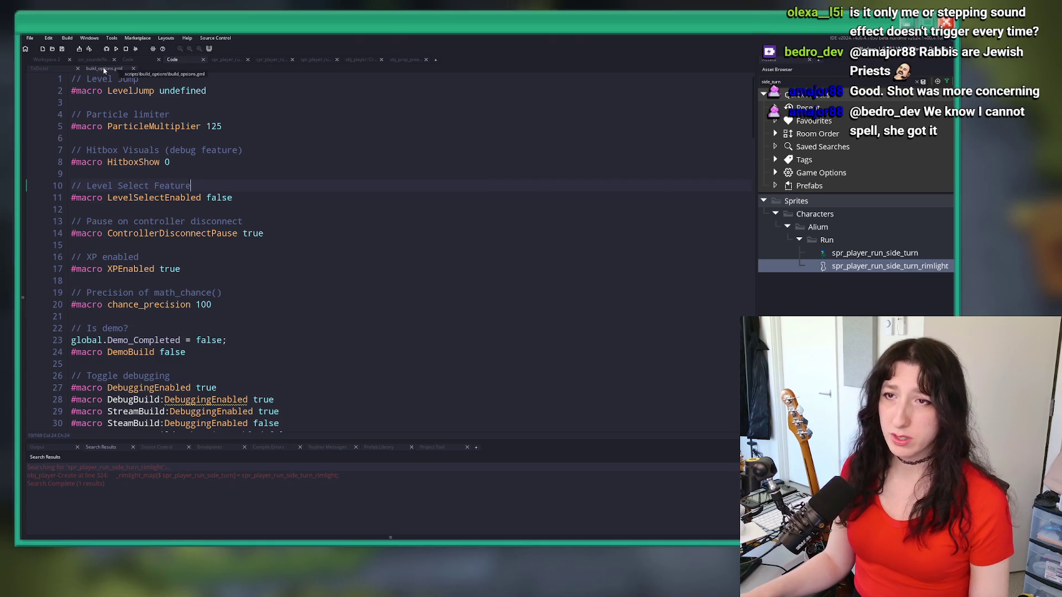
{"action": "left_click", "coordinate": [53, 67]}
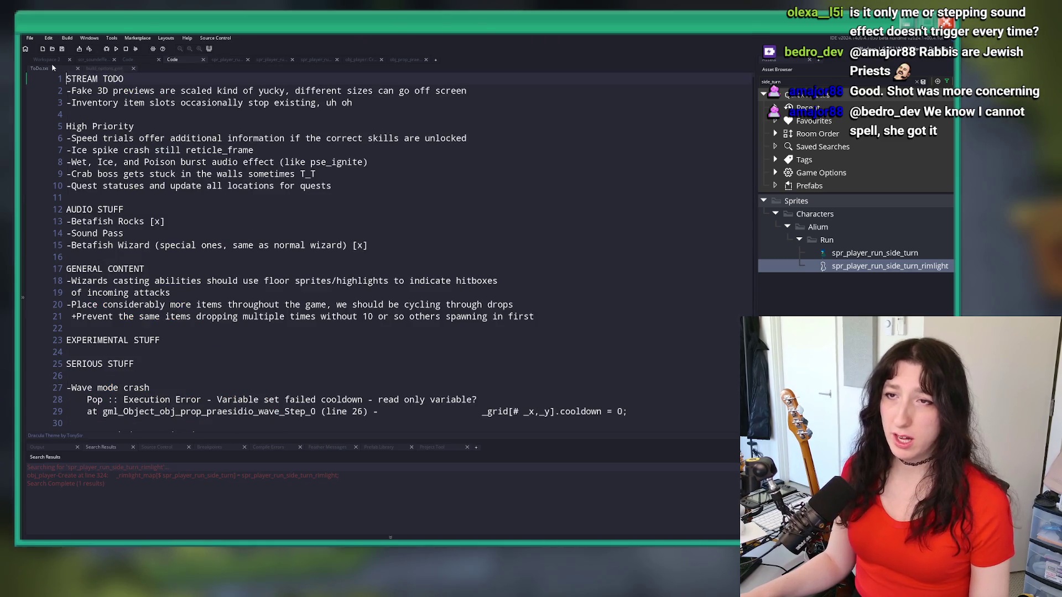
{"action": "left_click", "coordinate": [492, 91]}
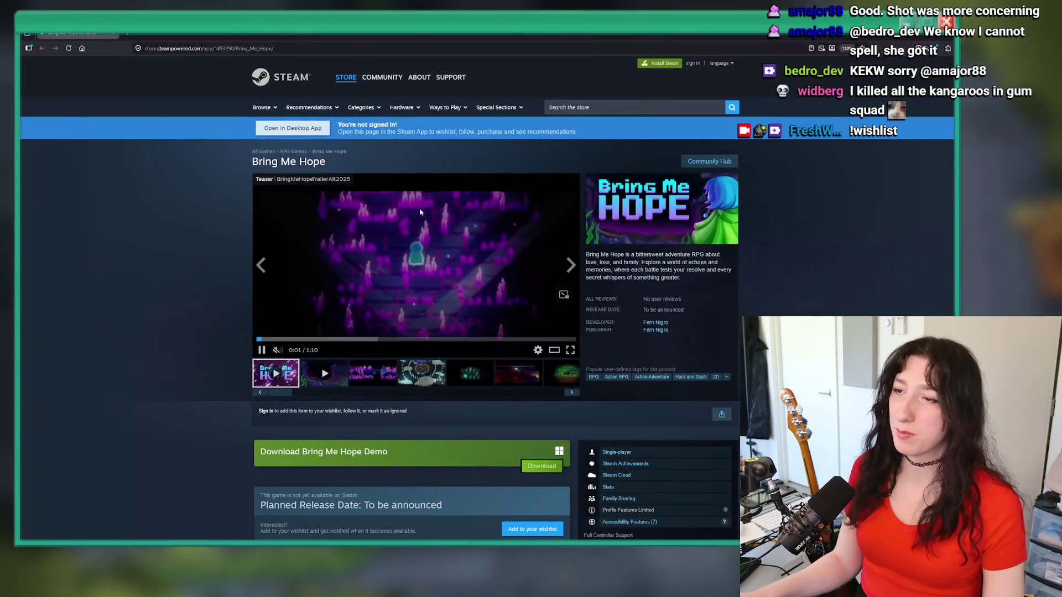
Pause the trailer, scroll the store page and expand Key Features, then return to GameMaker.
{"action": "left_click", "coordinate": [430, 267]}
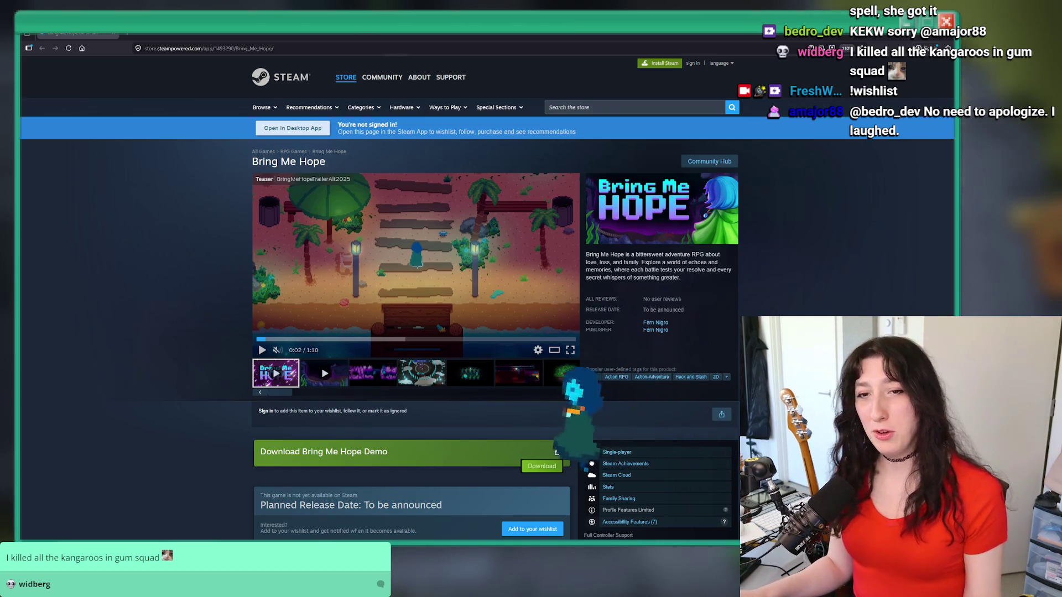
{"action": "scroll", "coordinate": [28, 266], "scroll_direction": "down", "scroll_amount": 5}
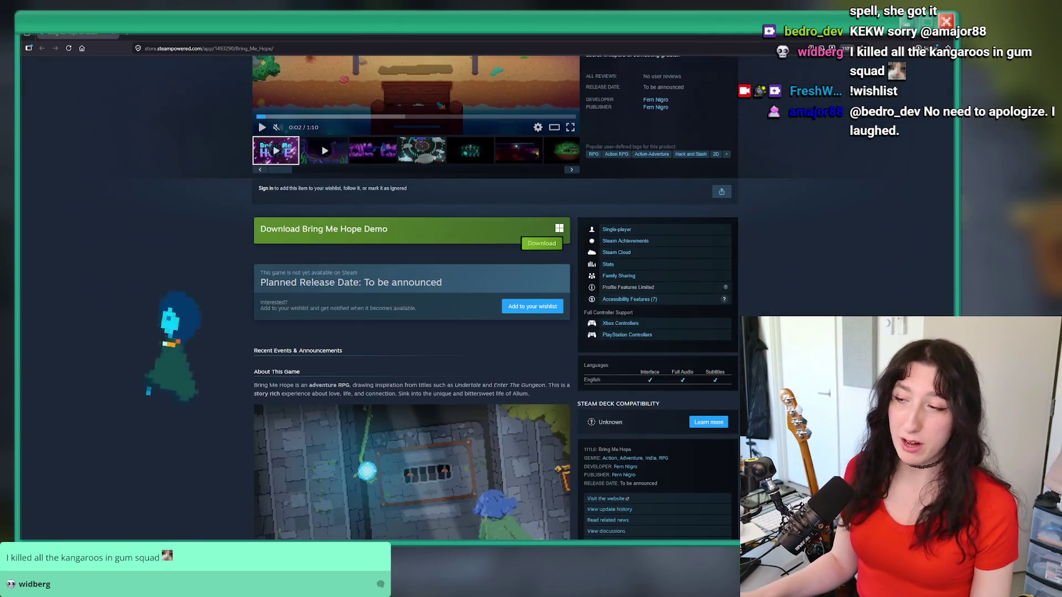
{"action": "scroll", "coordinate": [467, 228], "scroll_direction": "up", "scroll_amount": 1}
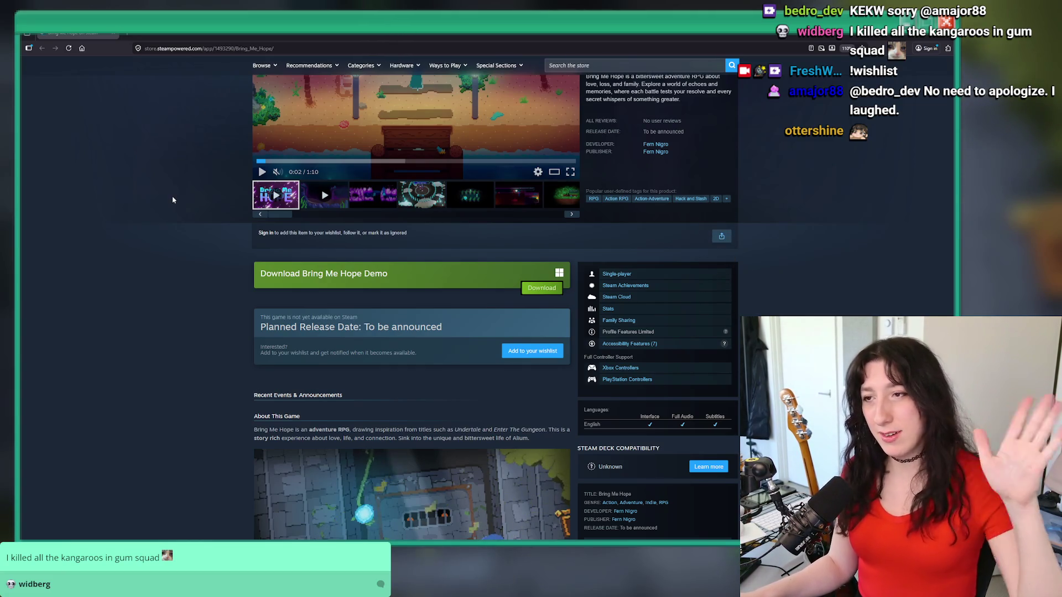
{"action": "scroll", "coordinate": [168, 188], "scroll_direction": "down", "scroll_amount": 10}
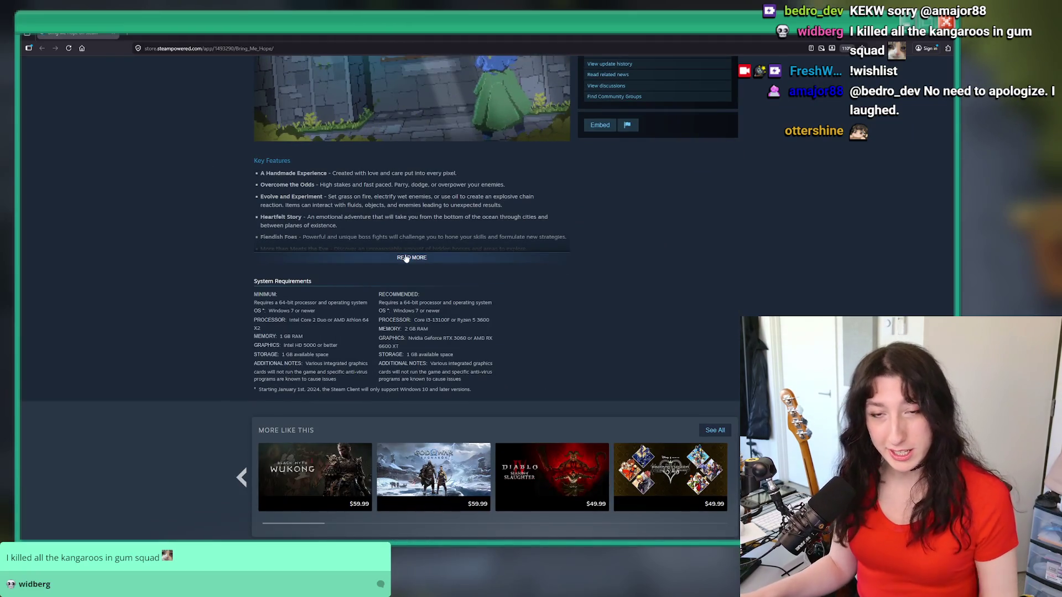
{"action": "left_click", "coordinate": [394, 255]}
{"action": "scroll", "coordinate": [283, 222], "scroll_direction": "up", "scroll_amount": 10}
{"action": "scroll", "coordinate": [284, 223], "scroll_direction": "up", "scroll_amount": 1}
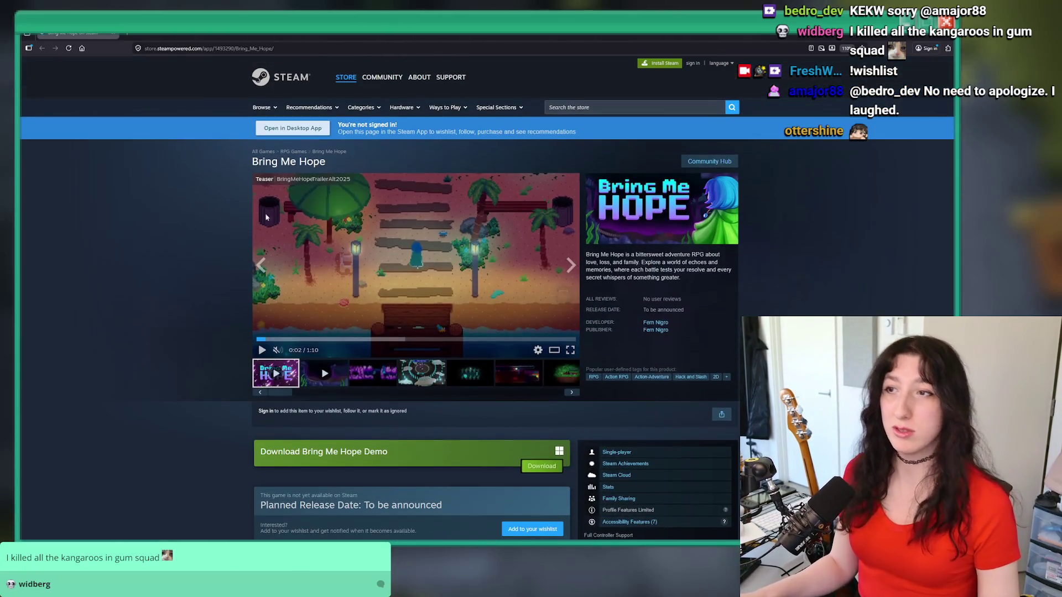
{"action": "key", "text": "alt+Tab"}
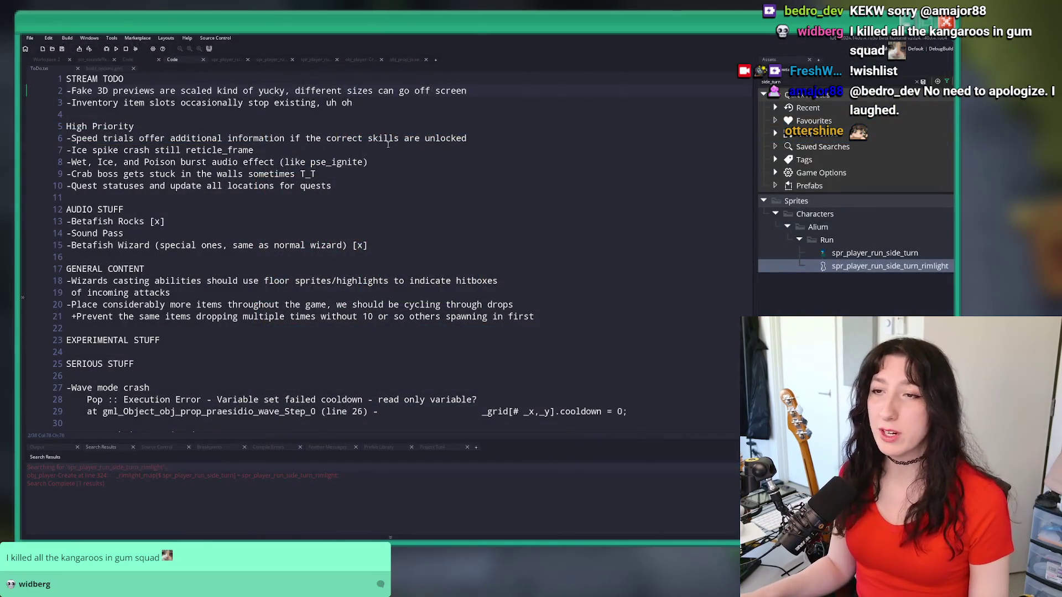
Place the caret after the speed trials item on line 6, then bring up Windows search.
{"action": "left_click", "coordinate": [497, 139]}
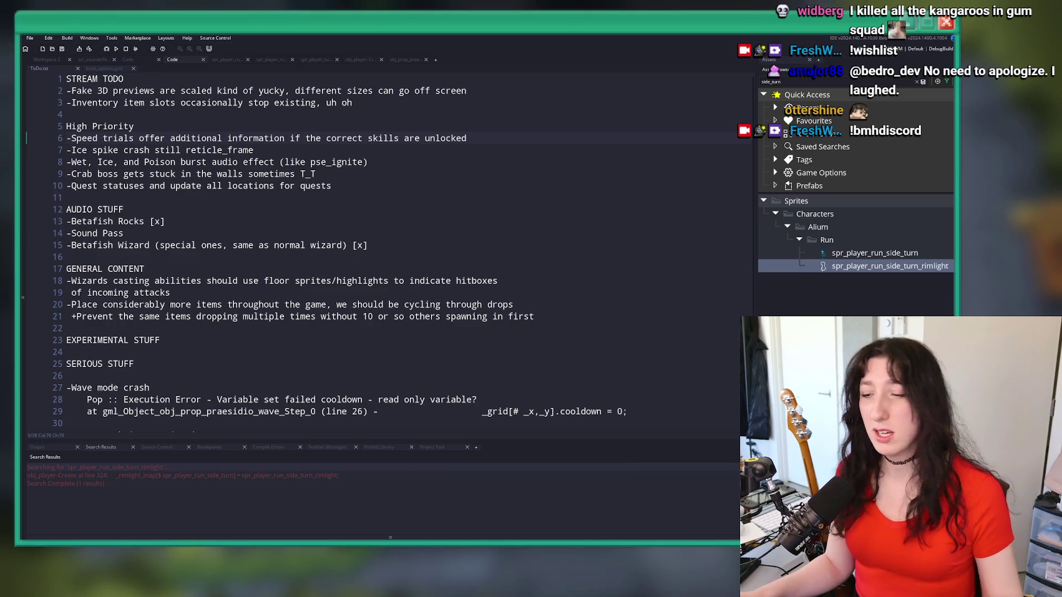
{"action": "key", "text": "super"}
Search 'd' to launch Discord and scroll through the Bring Me Hope #mod-chat.
{"action": "type", "text": "d"}
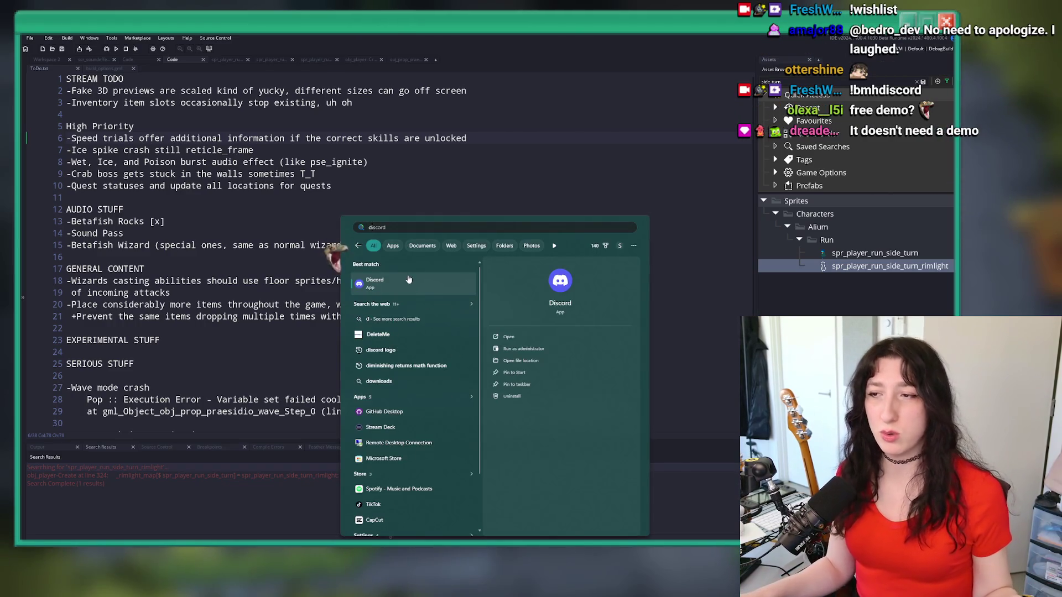
{"action": "left_click", "coordinate": [412, 278]}
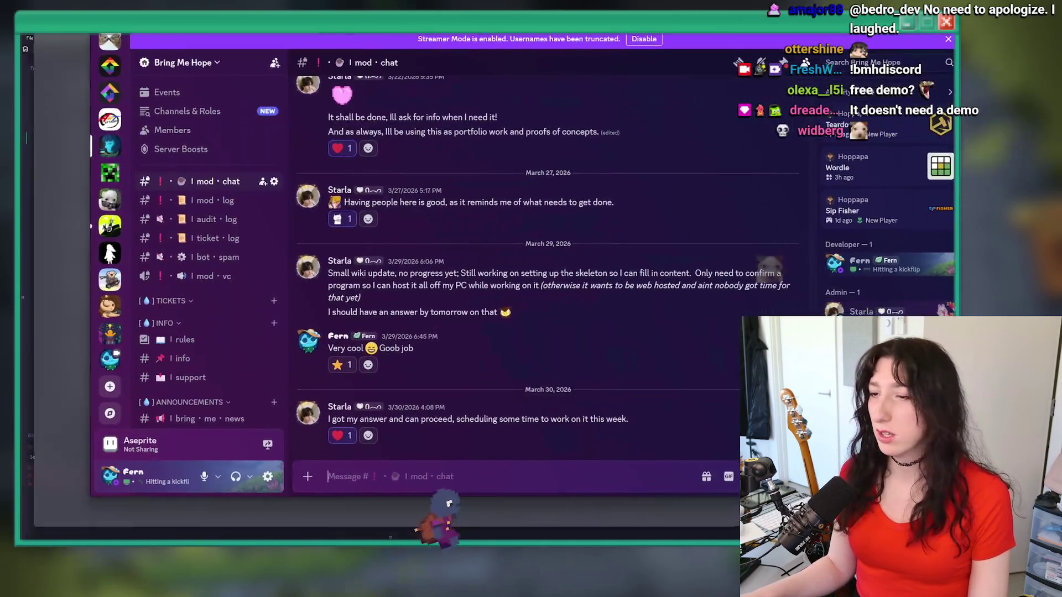
{"action": "scroll", "coordinate": [111, 287], "scroll_direction": "down", "scroll_amount": 5}
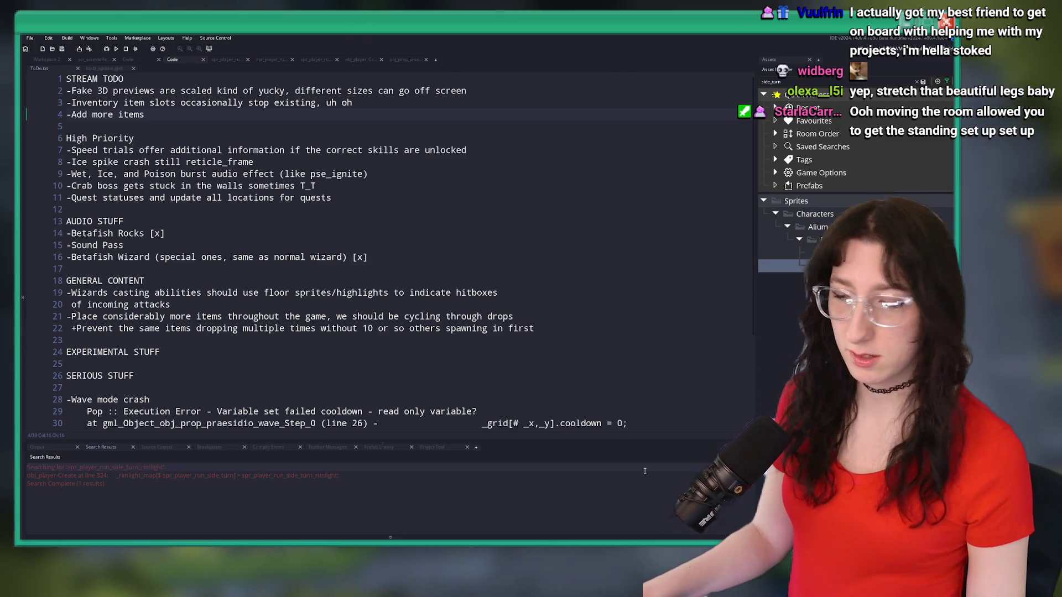
Search the Start menu for 'fo' and launch Focusrite Control 2.
{"action": "key", "text": "super"}
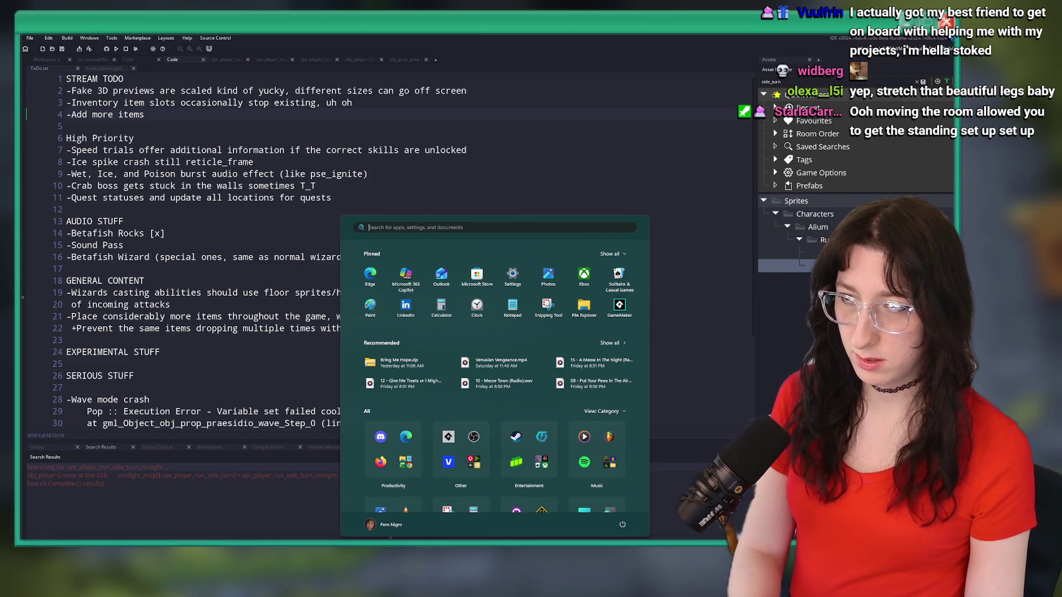
{"action": "left_click", "coordinate": [484, 228]}
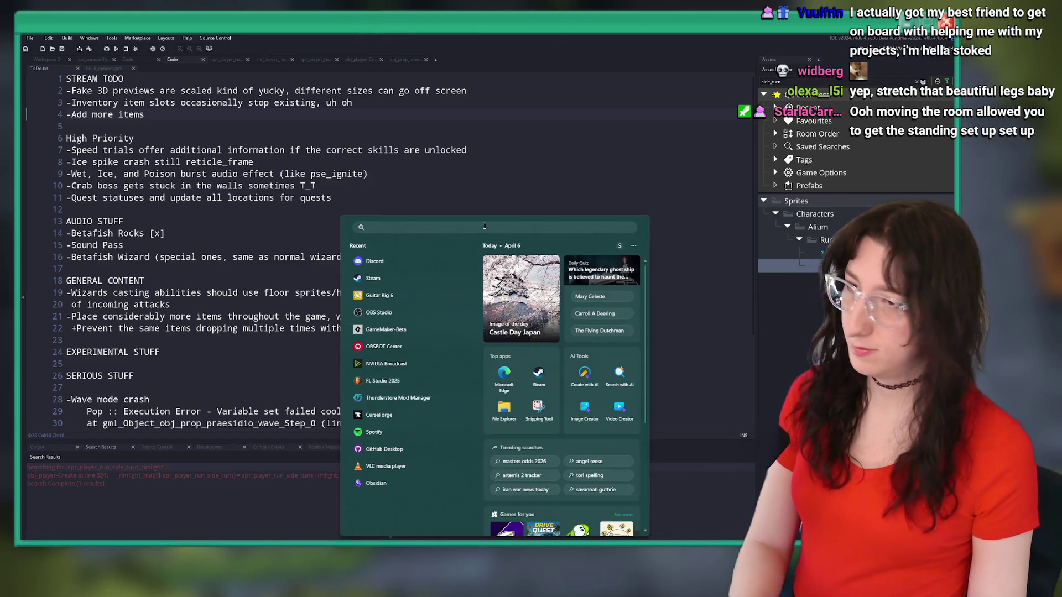
{"action": "type", "text": "fo"}
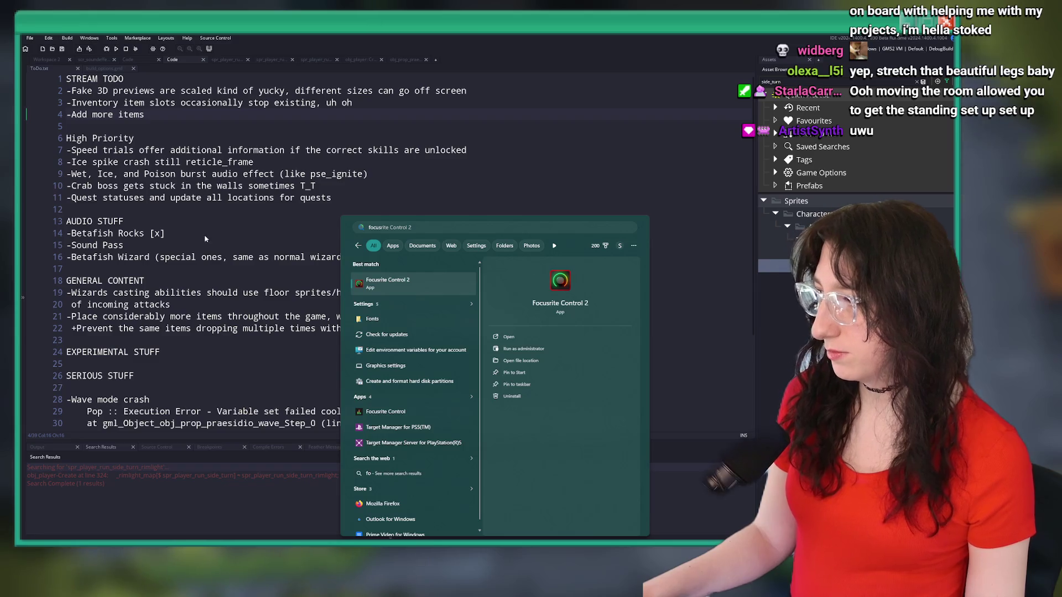
{"action": "key", "text": "Return"}
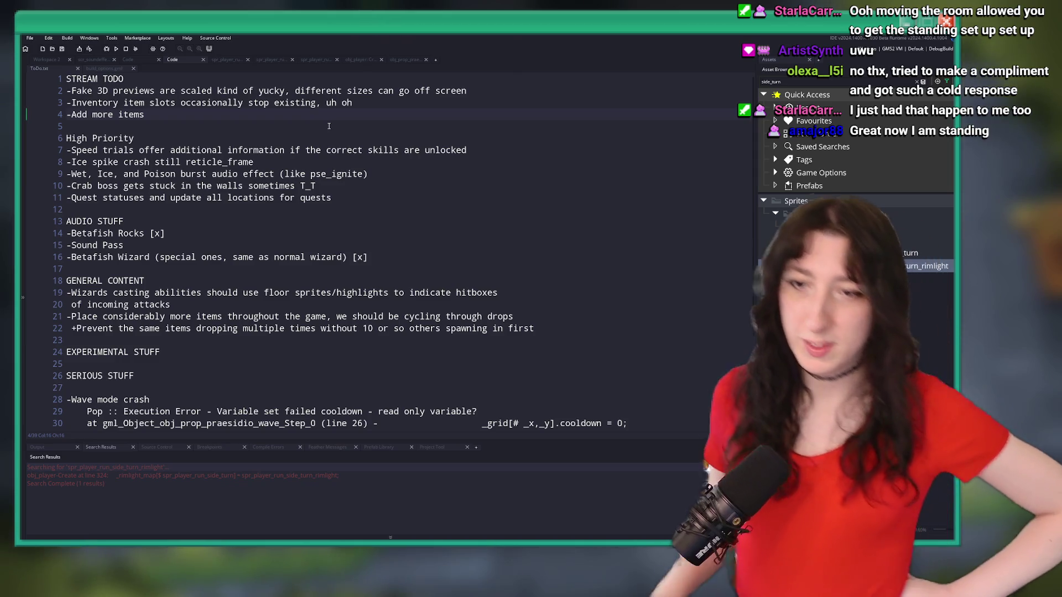
Check line 23, the GENERAL CONTENT heading and Crab boss entry, then build and run with F5.
{"action": "left_click", "coordinate": [265, 339]}
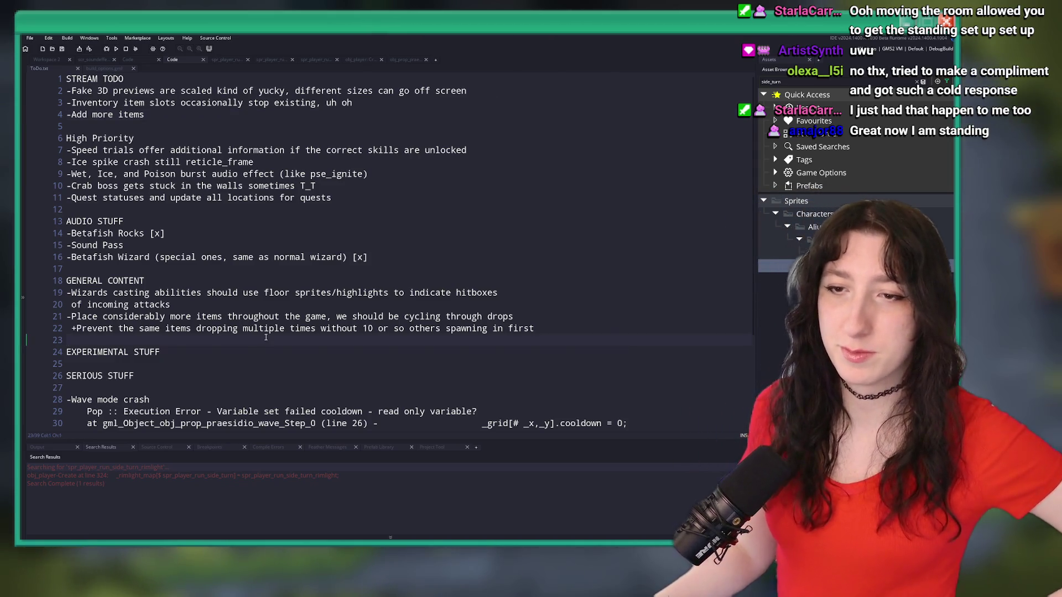
{"action": "left_click", "coordinate": [316, 276]}
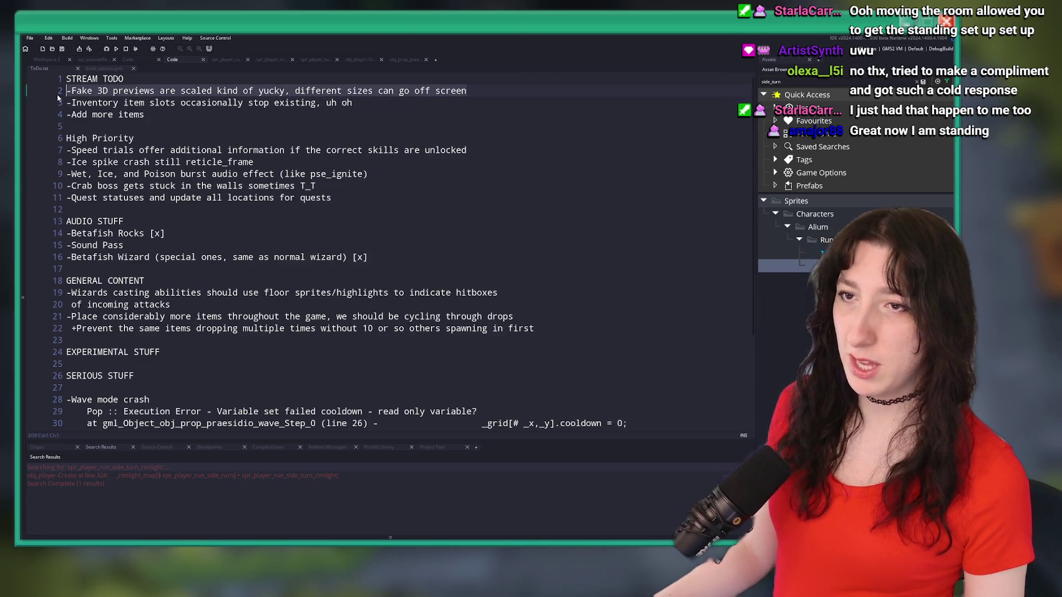
{"action": "left_click", "coordinate": [488, 191]}
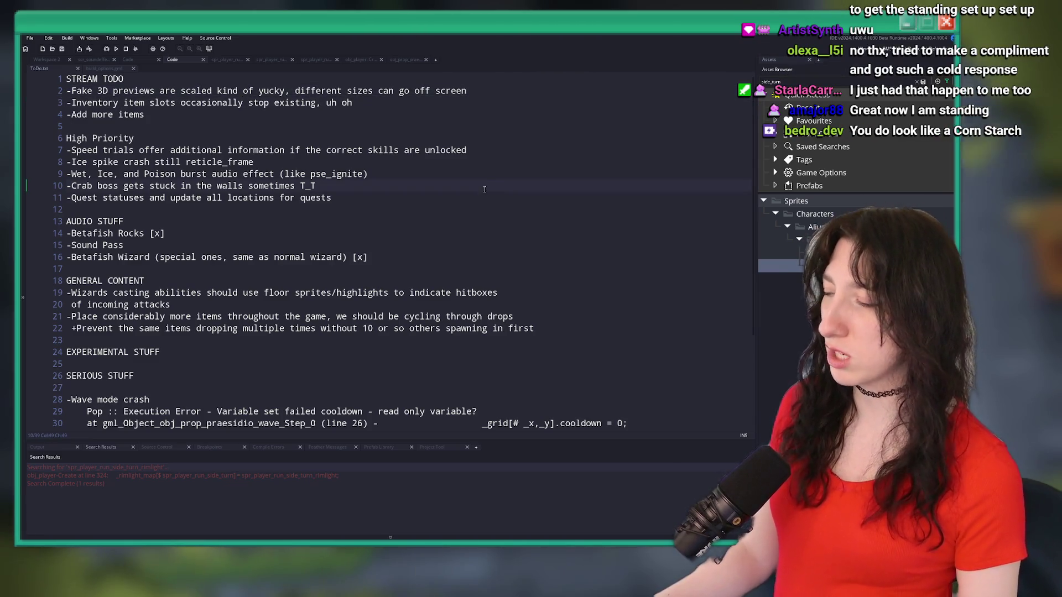
{"action": "key", "text": "F5"}
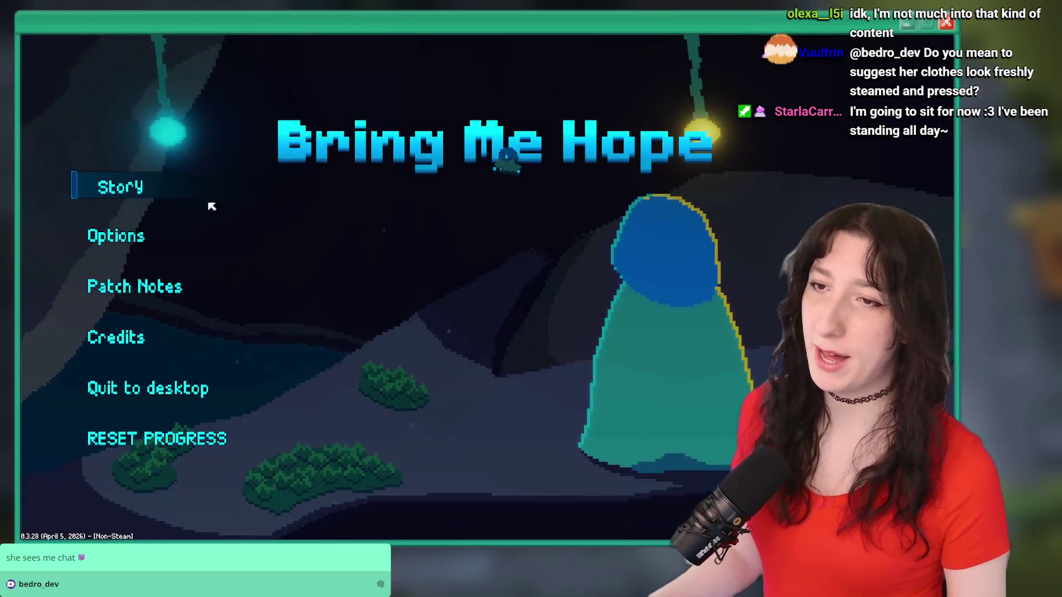
Start the story and walk out of the corridor toward the buildings, toggling the inventory once.
{"action": "left_click", "coordinate": [104, 194]}
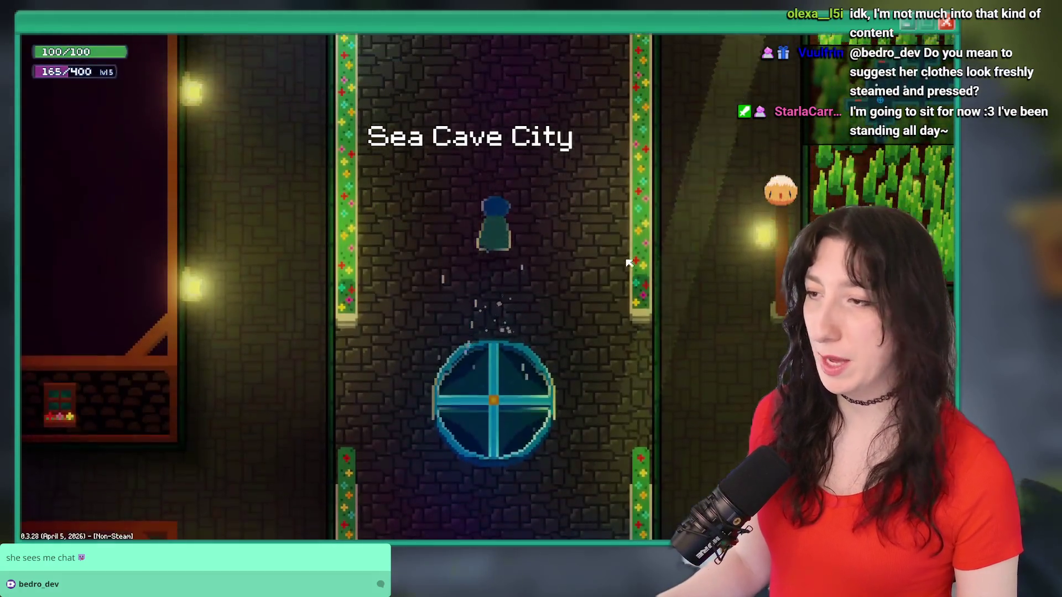
{"action": "key", "text": "s"}
{"action": "key", "text": "d"}
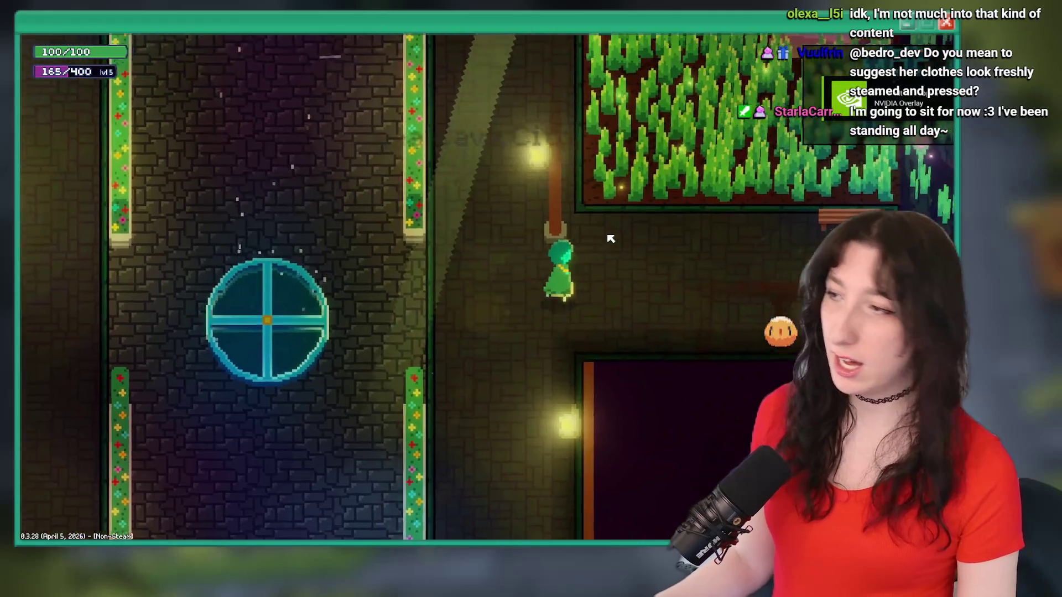
{"action": "key", "text": "w"}
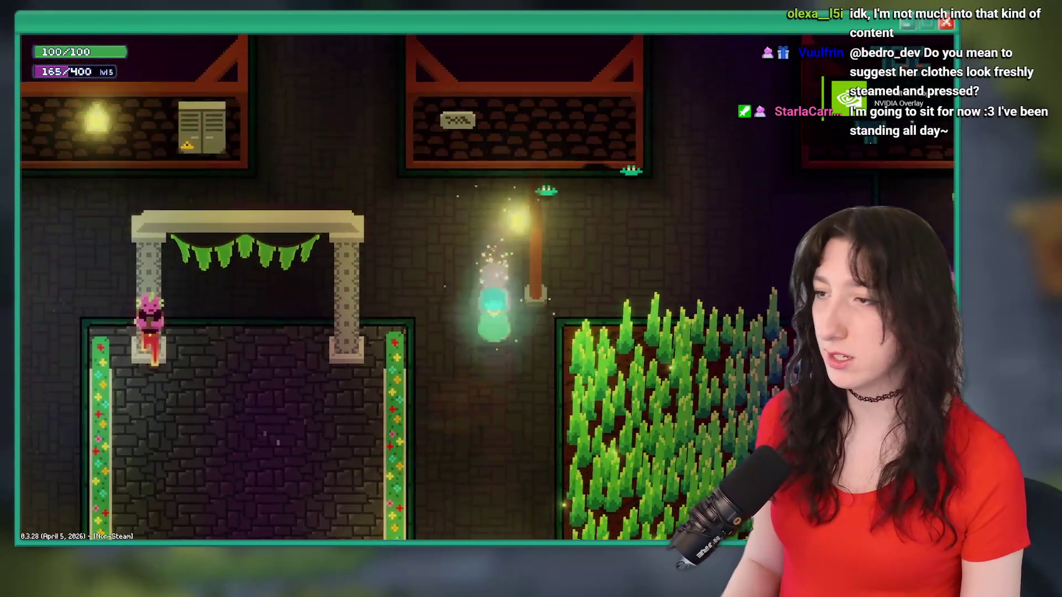
{"action": "key", "text": "Tab"}
{"action": "key", "text": "Tab"}
{"action": "key", "text": "s"}
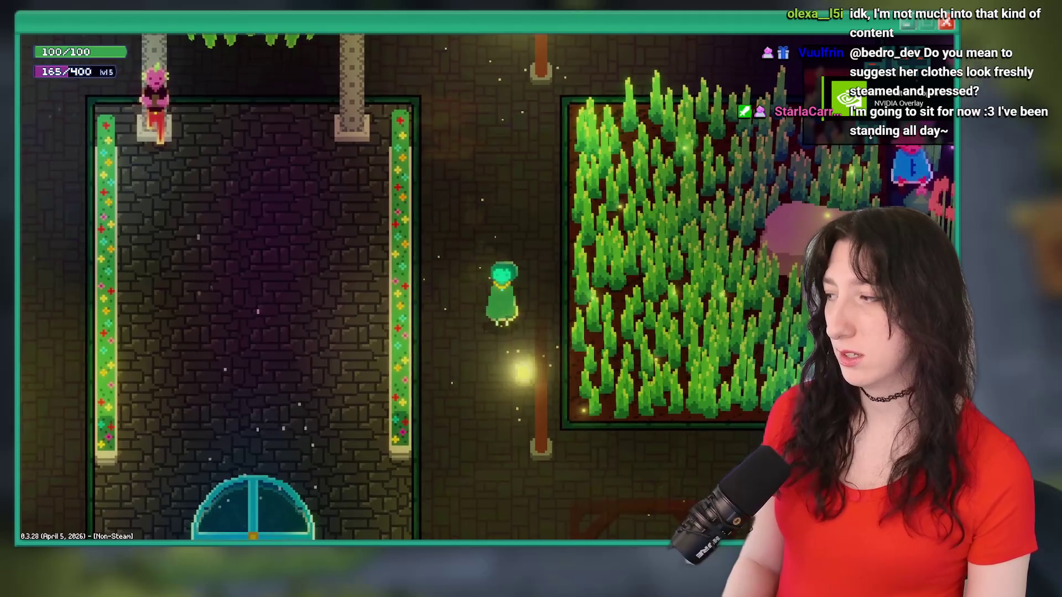
{"action": "key", "text": "w"}
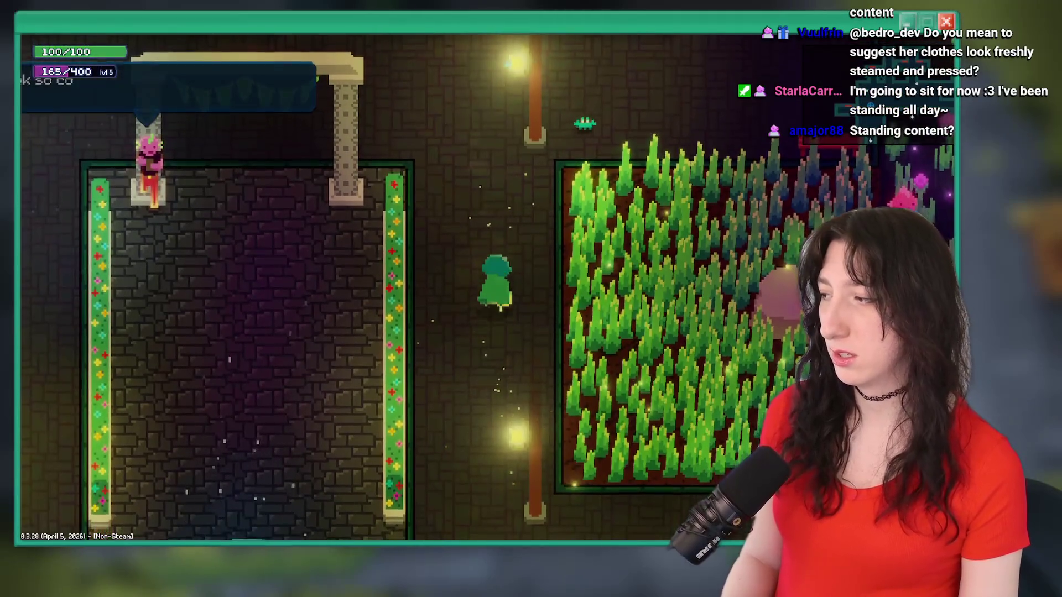
Spawn the Holey Shoe item by recalling its command in the debug console.
{"action": "key", "text": "grave"}
{"action": "key", "text": "Up"}
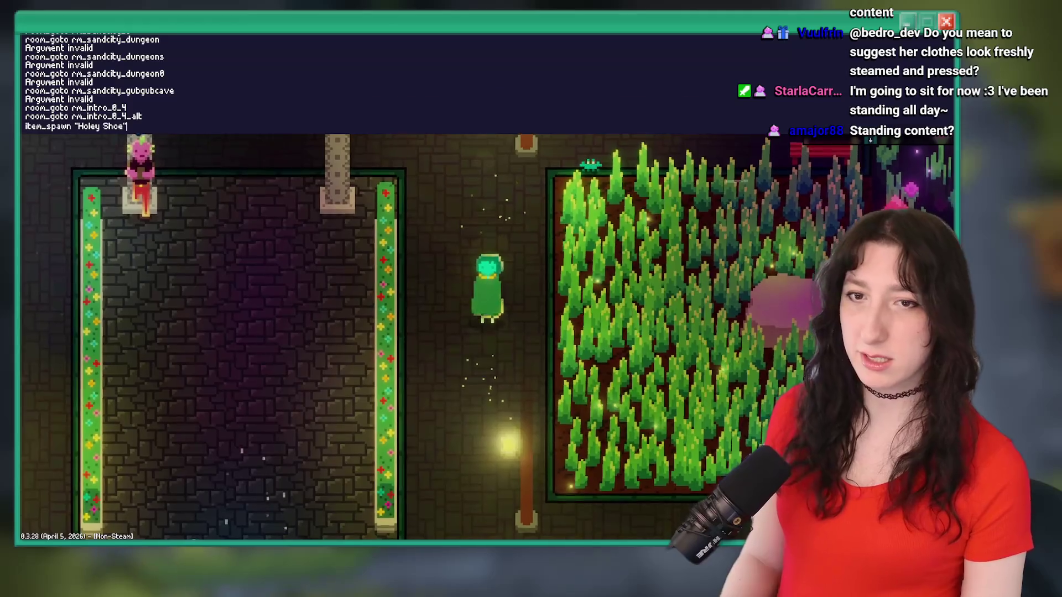
{"action": "key", "text": "Return"}
Read the Keep Sea Cave City Safe! sign while moving and resizing the game window beside the ToDo list.
{"action": "mouse_move", "coordinate": [585, 33]}
{"action": "left_mouse_down"}
{"action": "mouse_move", "coordinate": [525, 472]}
{"action": "mouse_move", "coordinate": [585, 34]}
{"action": "left_mouse_up"}
{"action": "key", "text": "w"}
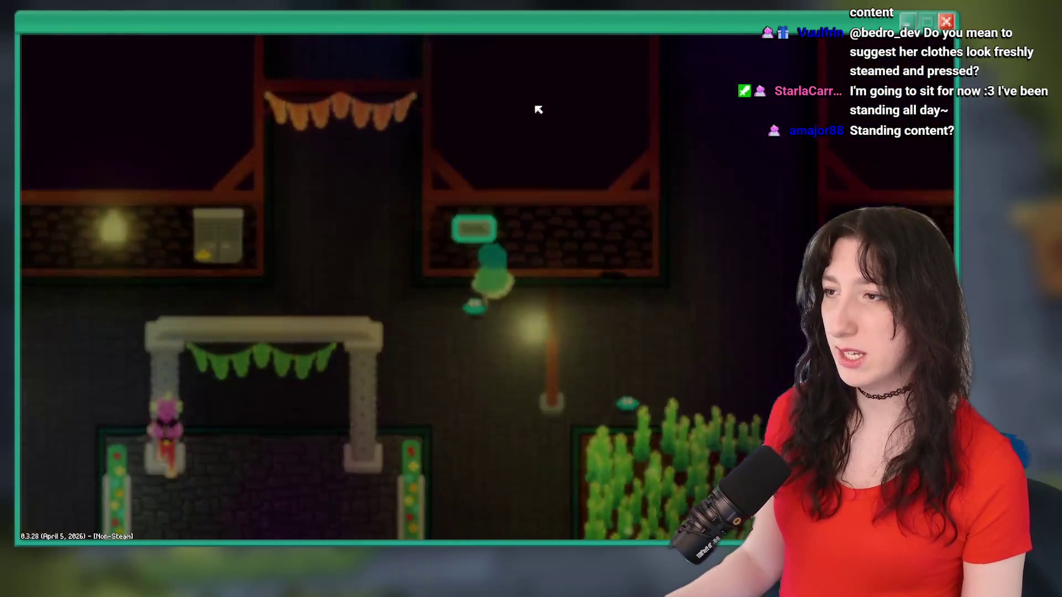
{"action": "key", "text": "e"}
{"action": "left_click_drag", "start_coordinate": [538, 109], "coordinate": [533, 183]}
{"action": "mouse_move", "coordinate": [526, 74]}
{"action": "left_mouse_down"}
{"action": "mouse_move", "coordinate": [502, 288]}
{"action": "mouse_move", "coordinate": [422, 184]}
{"action": "left_mouse_up"}
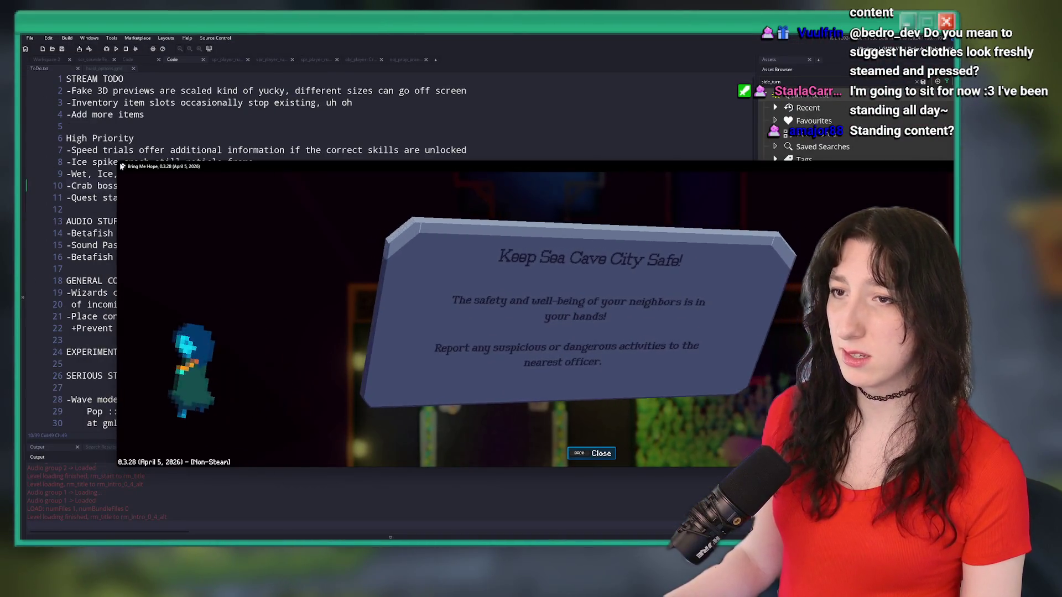
{"action": "left_click_drag", "start_coordinate": [123, 165], "coordinate": [592, 189]}
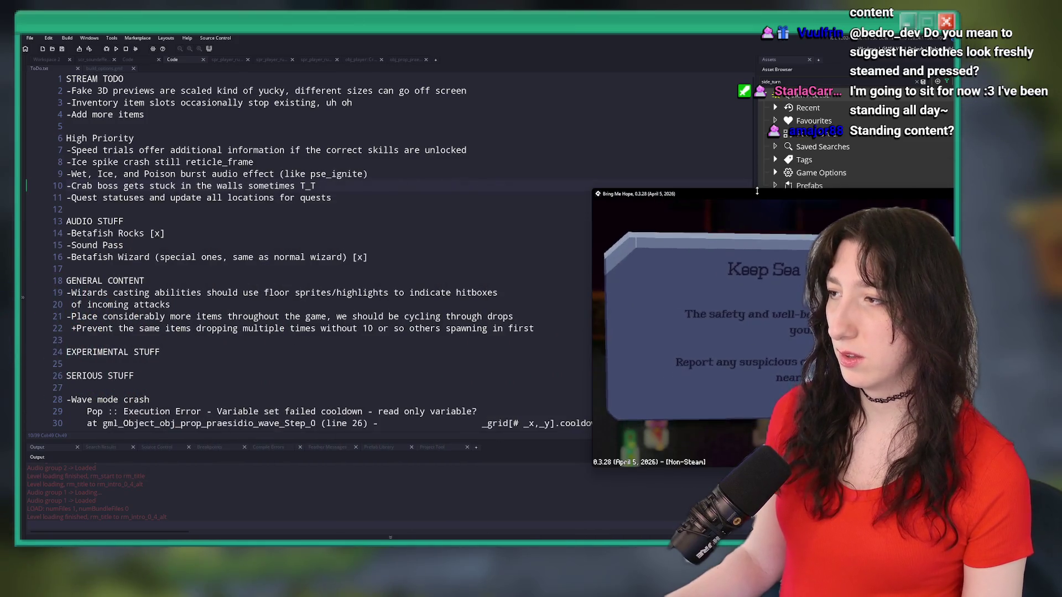
{"action": "double_click", "coordinate": [757, 191]}
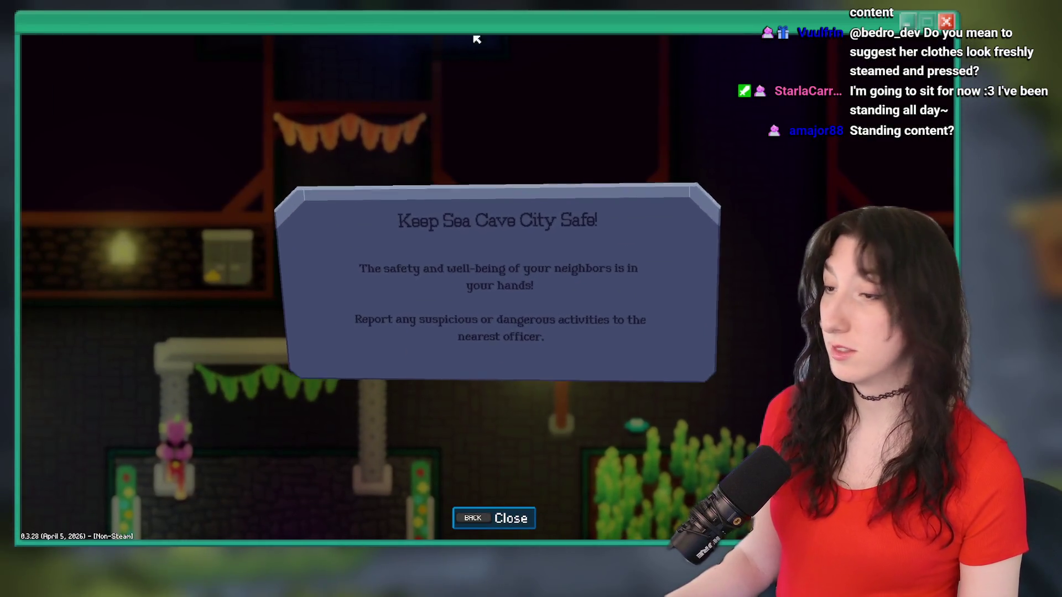
{"action": "key", "text": "Escape"}
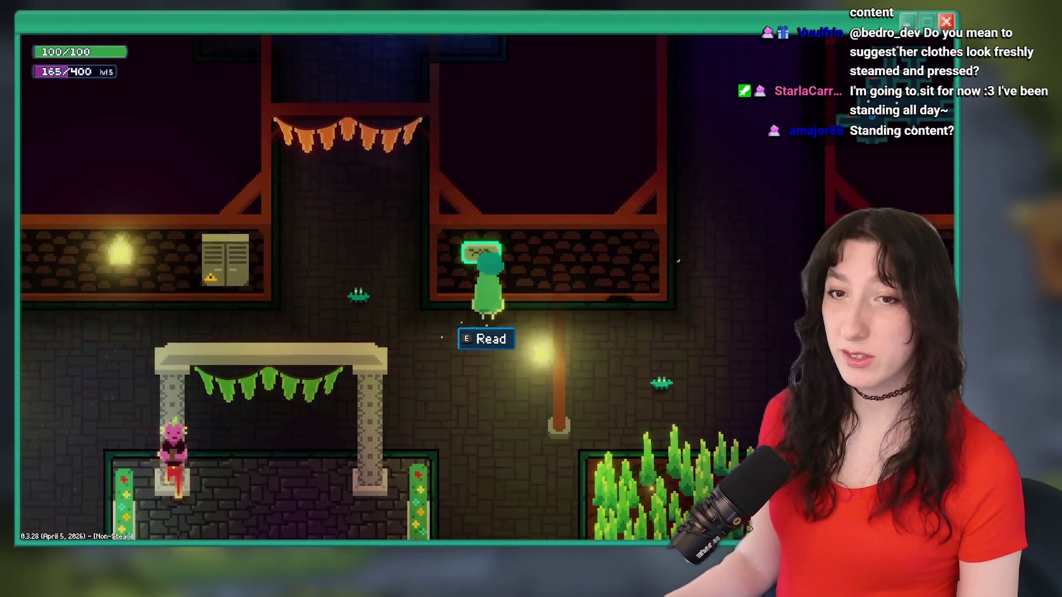
Read the Sea Elevator Repair Team note, toggling fullscreen with Alt+Enter, then close it.
{"action": "key", "text": "d"}
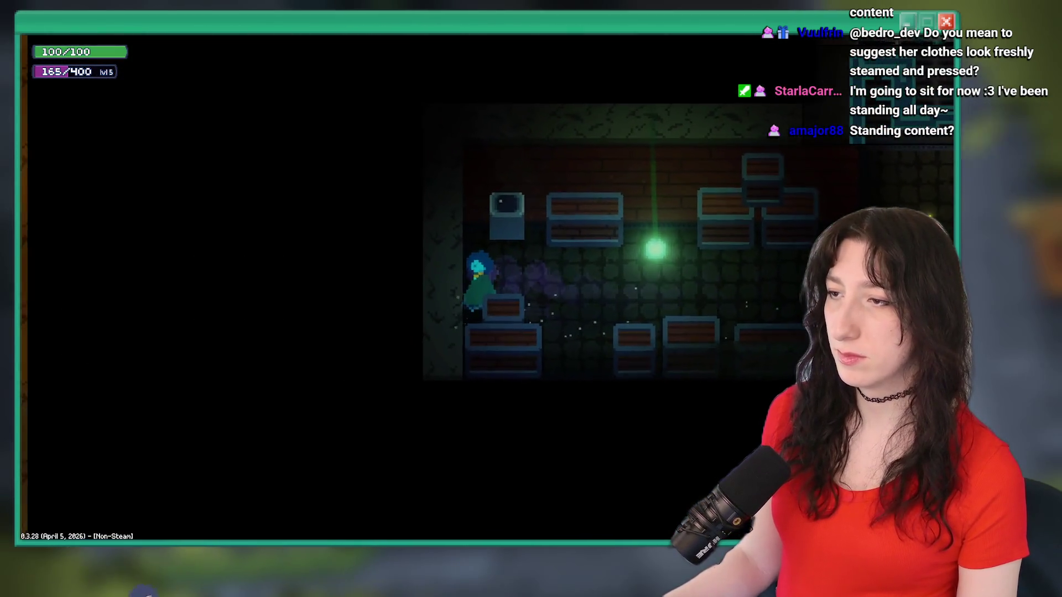
{"action": "key", "text": "Up"}
{"action": "key", "text": "Return"}
{"action": "key", "text": "alt+Return"}
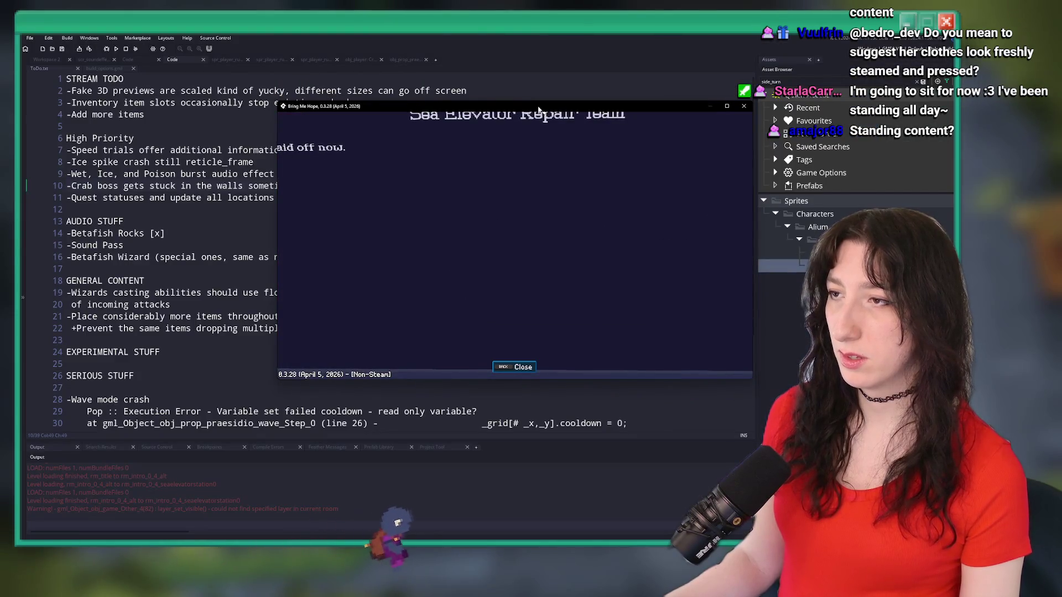
{"action": "key", "text": "alt+Return"}
{"action": "key", "text": "alt+Return"}
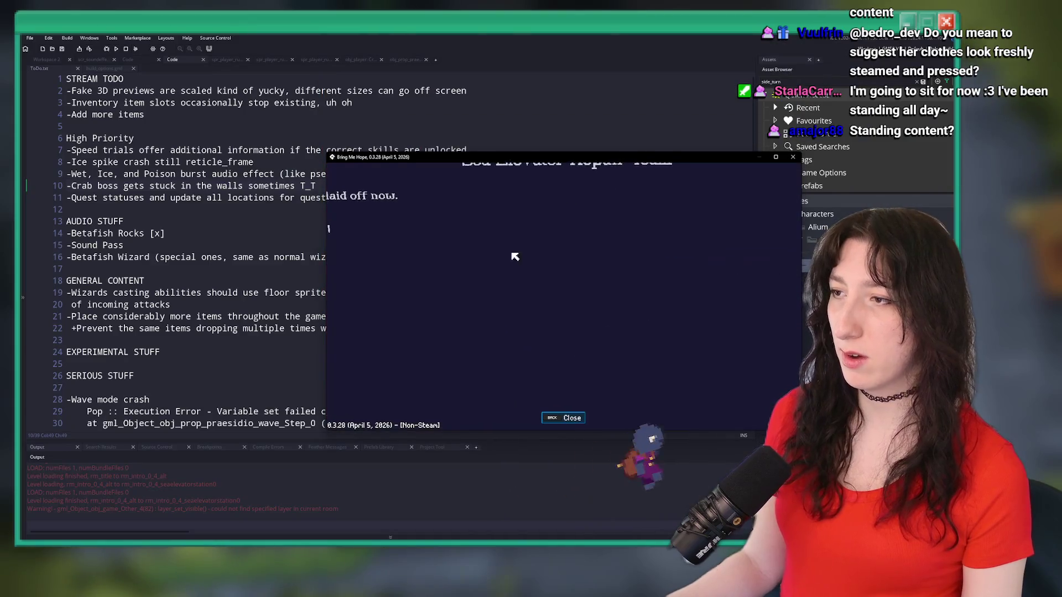
{"action": "key", "text": "alt+Return"}
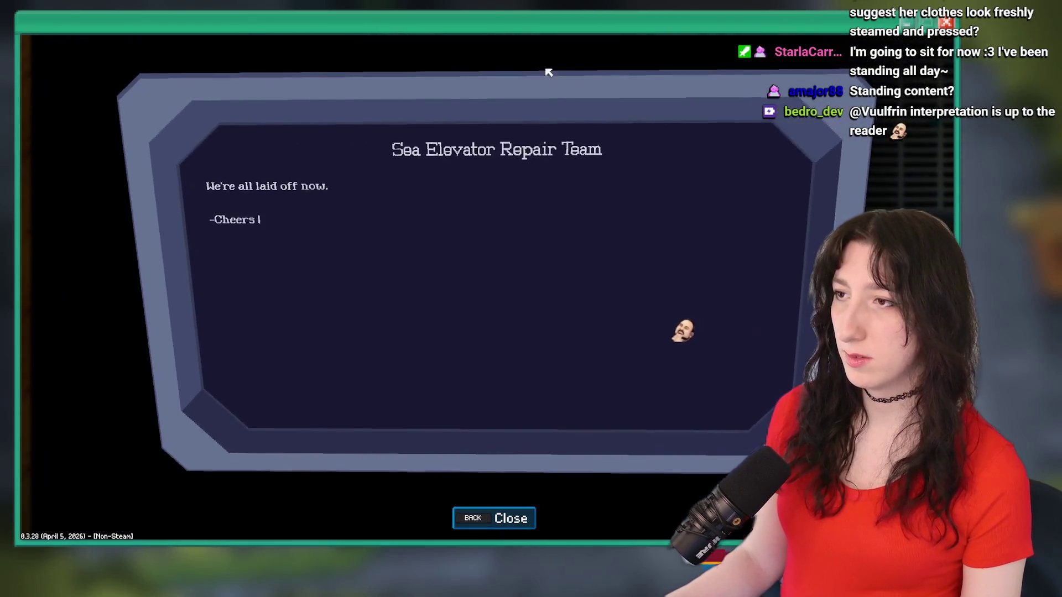
{"action": "key", "text": "Escape"}
{"action": "key", "text": "alt+Return"}
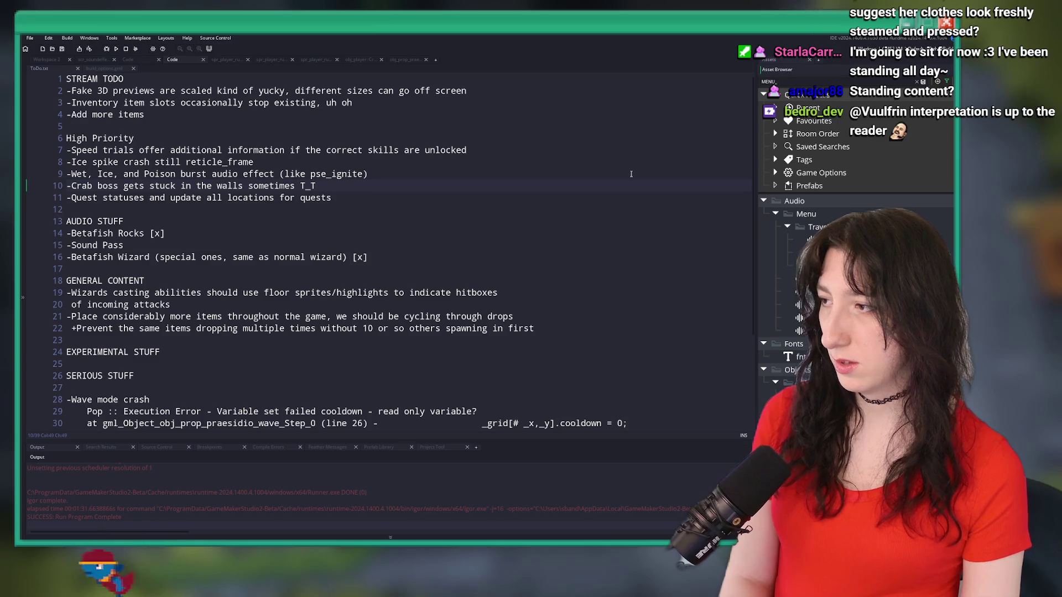
Search the Asset Browser for obj_menu_ and then console objects, then clear the search.
{"action": "key", "text": "ctrl+a"}
{"action": "type", "text": "obj_menu_"}
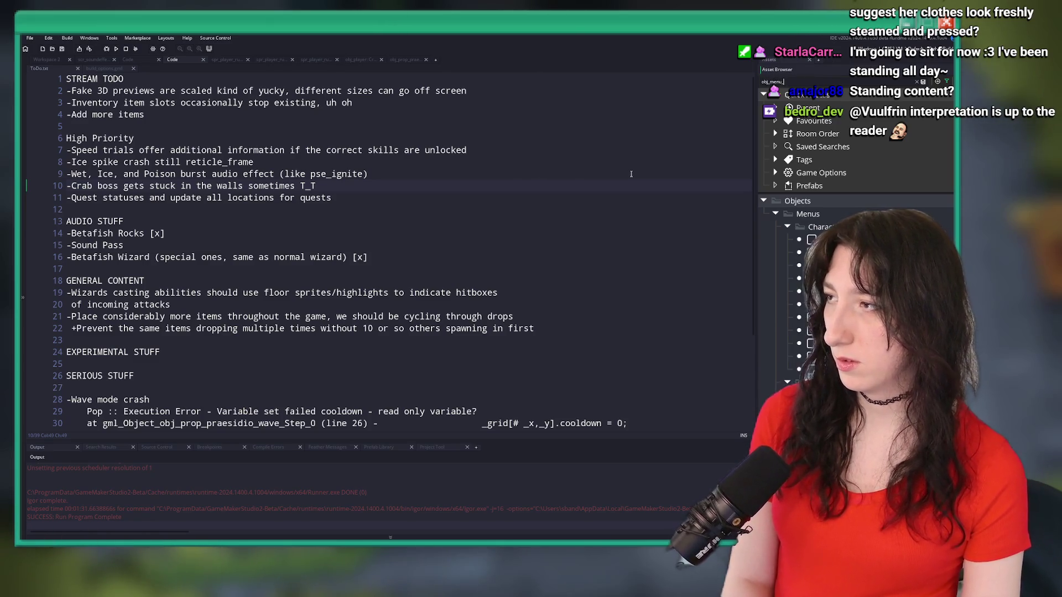
{"action": "type", "text": "s"}
{"action": "key", "text": "BackSpace"}
{"action": "type", "text": "c"}
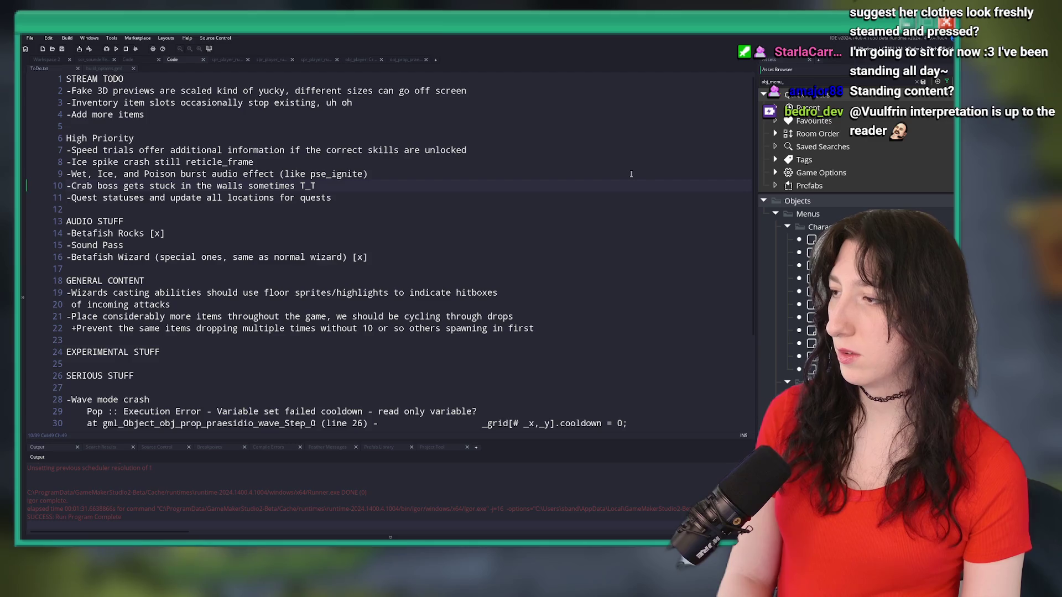
{"action": "key", "text": "ctrl+a"}
{"action": "type", "text": "console"}
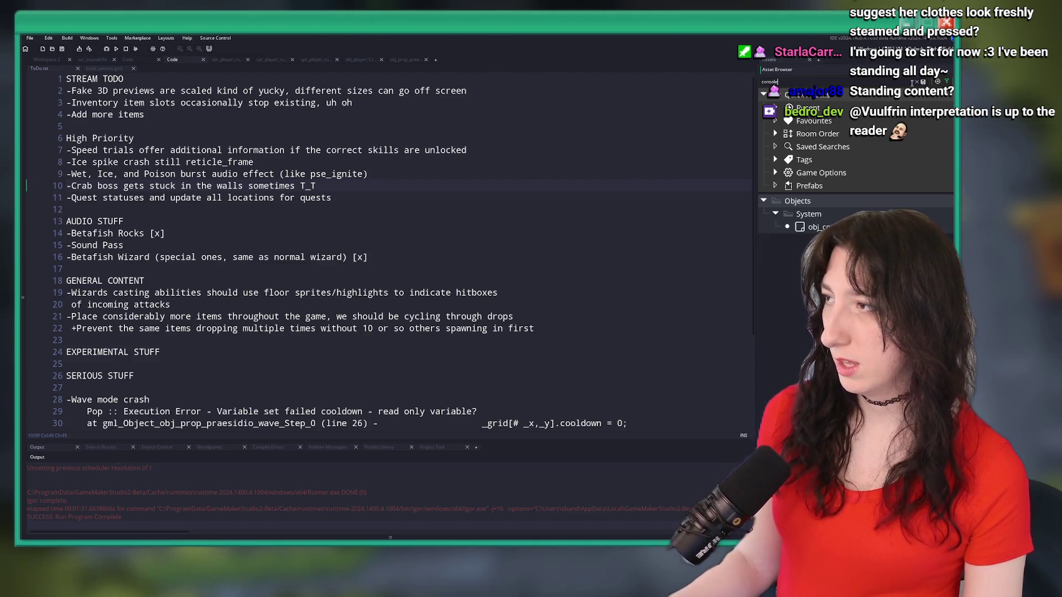
{"action": "key", "text": "ctrl+a"}
{"action": "key", "text": "BackSpace"}
Browse the Objects > Menus folder and its Main subfolder, then collapse them again.
{"action": "left_click", "coordinate": [764, 292]}
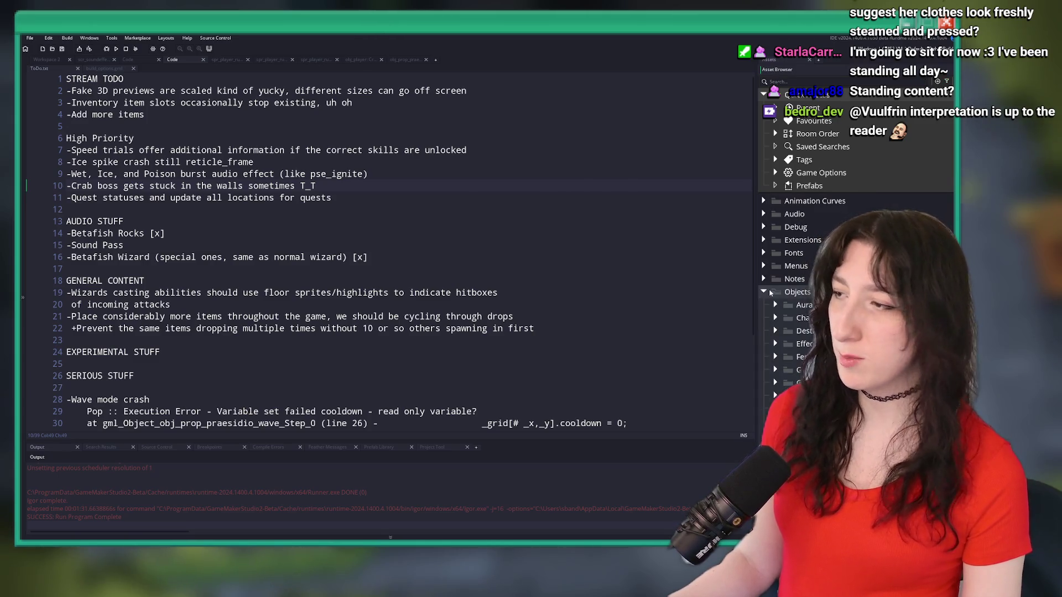
{"action": "scroll", "coordinate": [785, 273], "scroll_direction": "down", "scroll_amount": 3}
{"action": "double_click", "coordinate": [785, 271]}
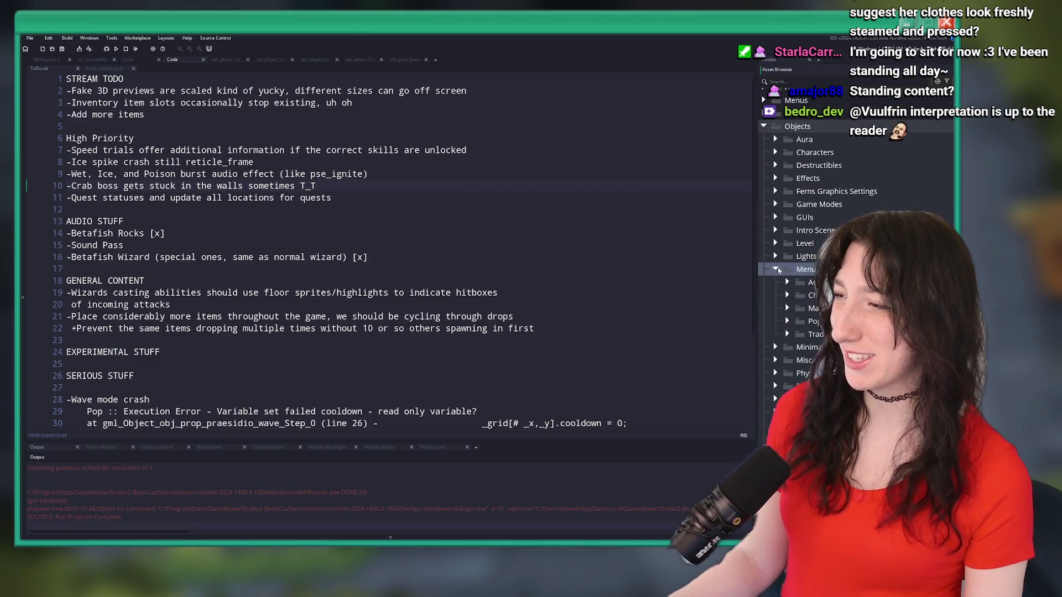
{"action": "left_click", "coordinate": [787, 321]}
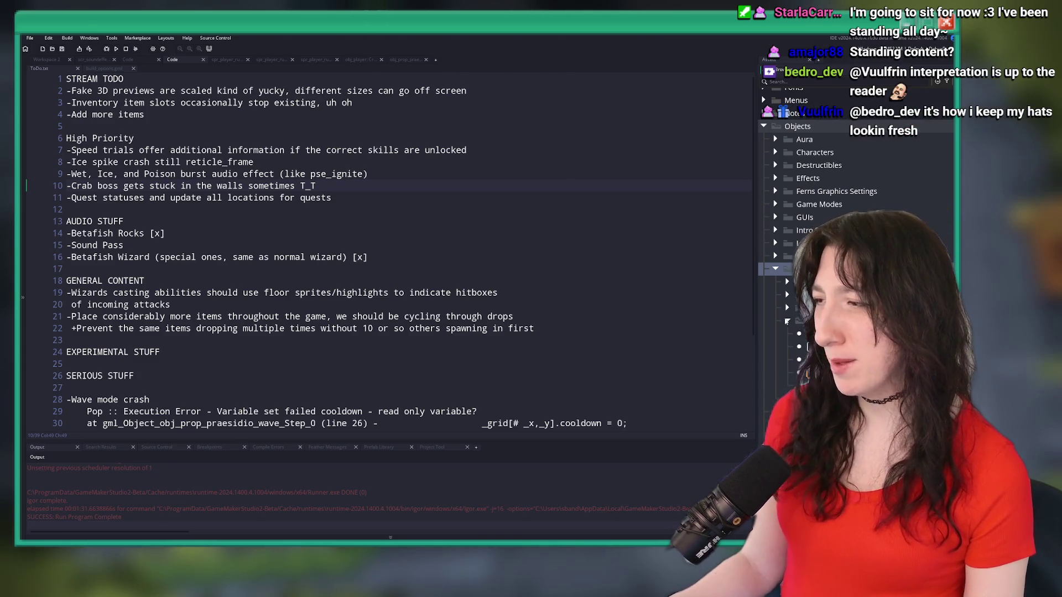
{"action": "left_click", "coordinate": [786, 321]}
{"action": "left_click", "coordinate": [787, 307]}
{"action": "scroll", "coordinate": [794, 308], "scroll_direction": "down", "scroll_amount": 3}
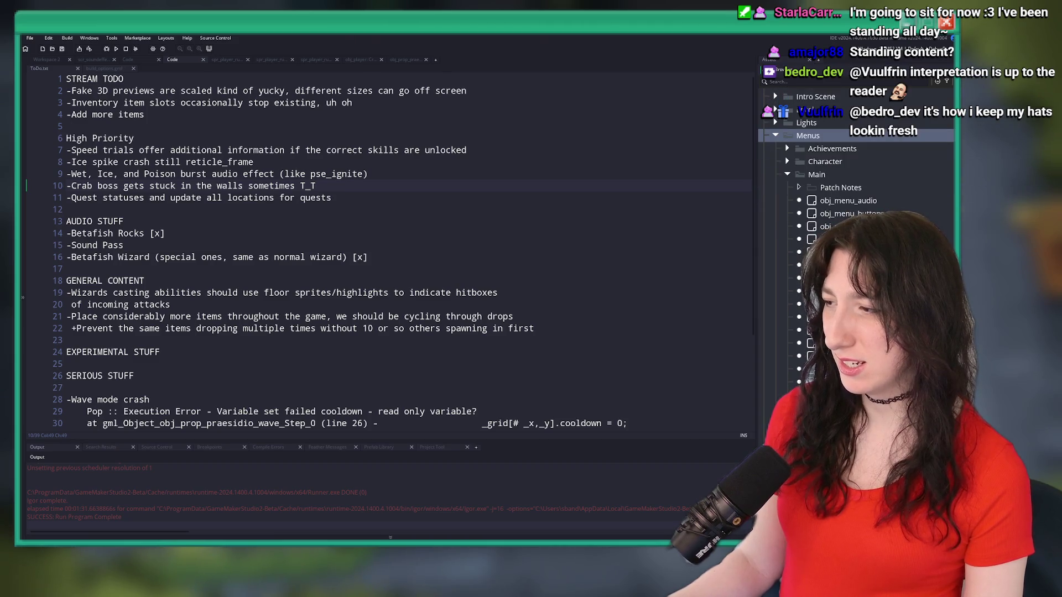
{"action": "left_click", "coordinate": [787, 174]}
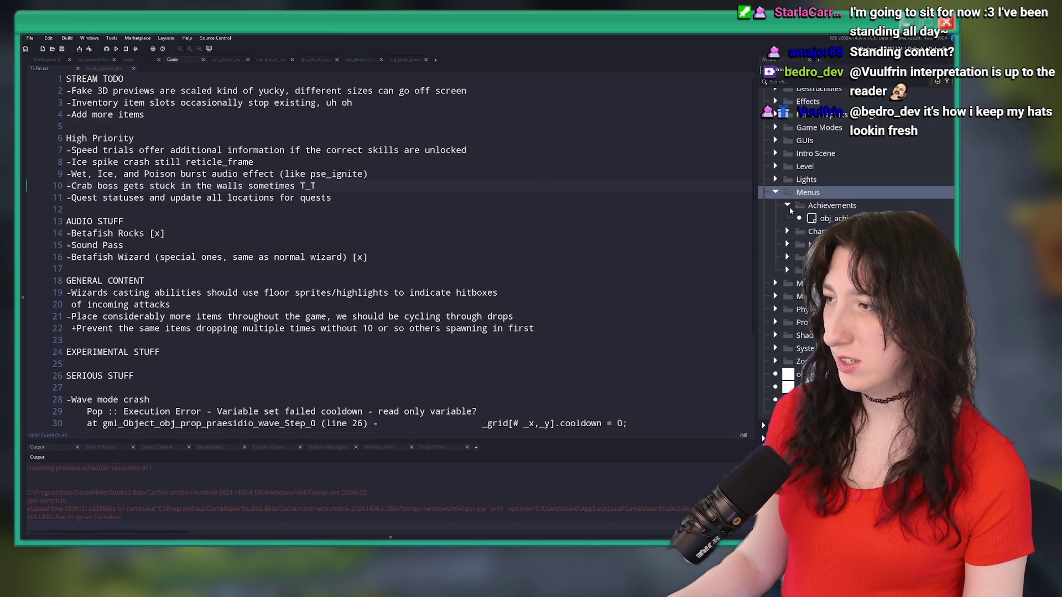
{"action": "left_click", "coordinate": [775, 192]}
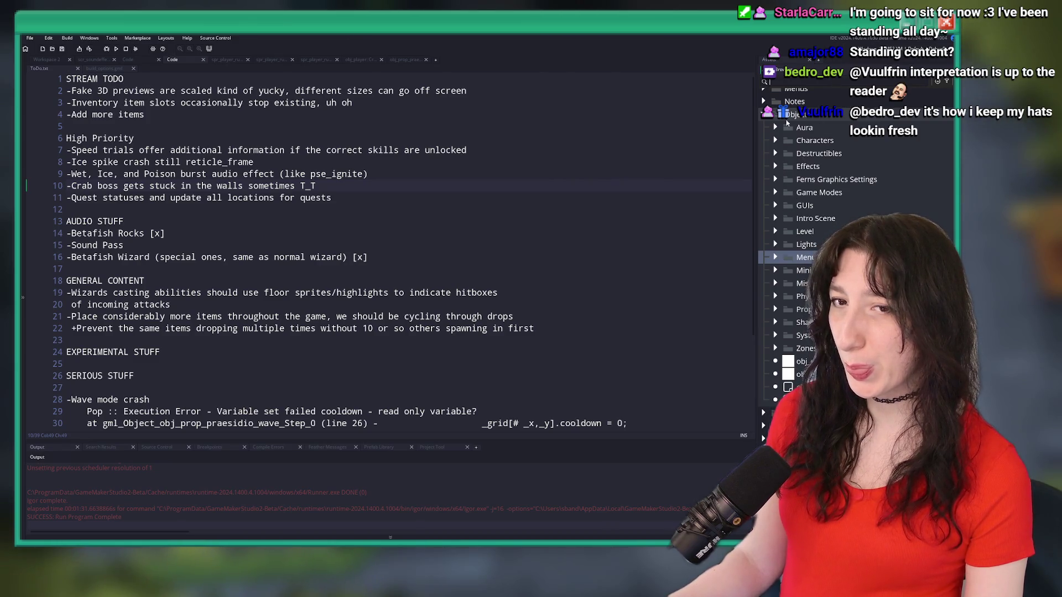
Open obj_prop_seacave_cat_drawing and its Create event code.
{"action": "type", "text": "drawing"}
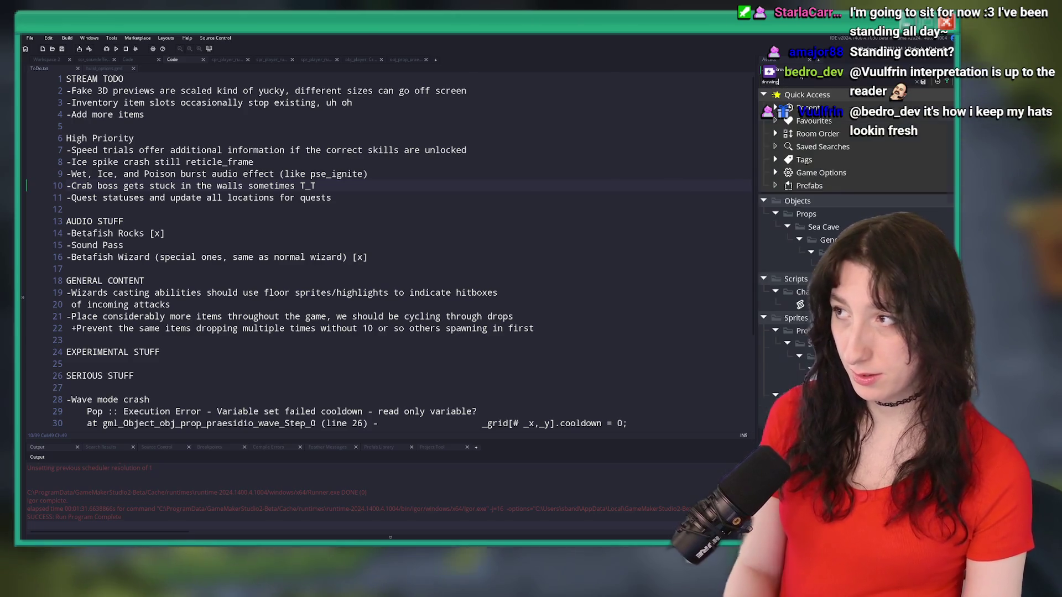
{"action": "double_click", "coordinate": [824, 265]}
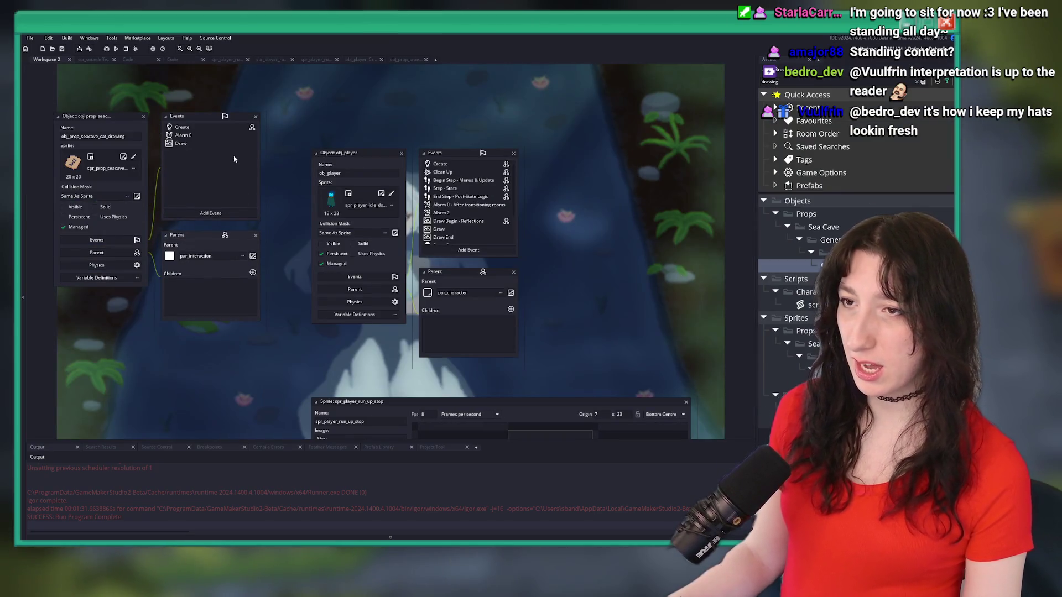
{"action": "double_click", "coordinate": [217, 127]}
{"action": "scroll", "coordinate": [442, 222], "scroll_direction": "down", "scroll_amount": 5}
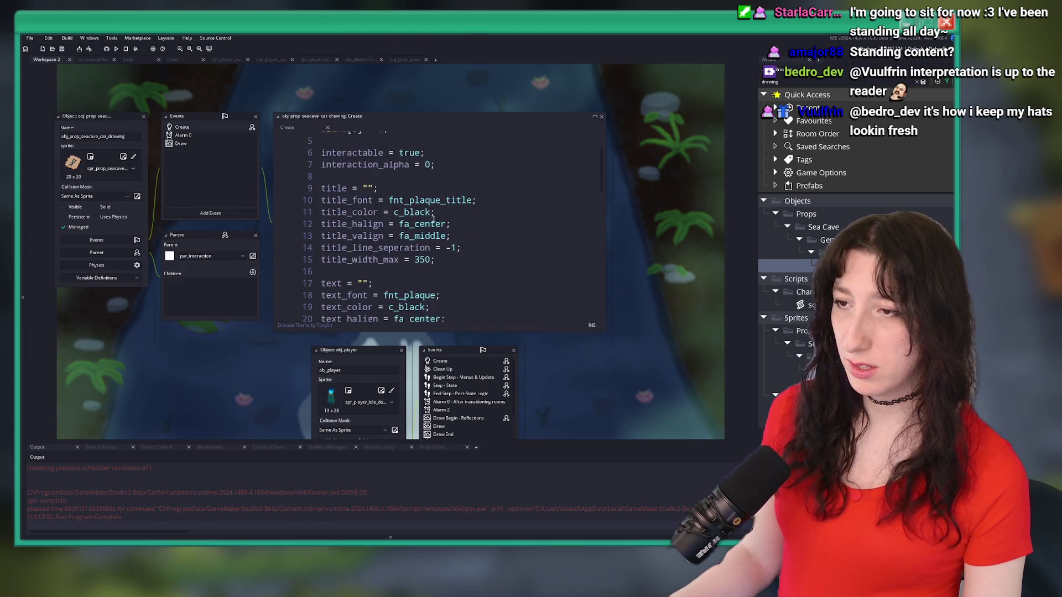
{"action": "scroll", "coordinate": [443, 221], "scroll_direction": "down", "scroll_amount": 5}
Enlarge the Create code window, read the plaque text settings, and middle-click obj_menu_plaque to open it.
{"action": "left_click", "coordinate": [481, 211]}
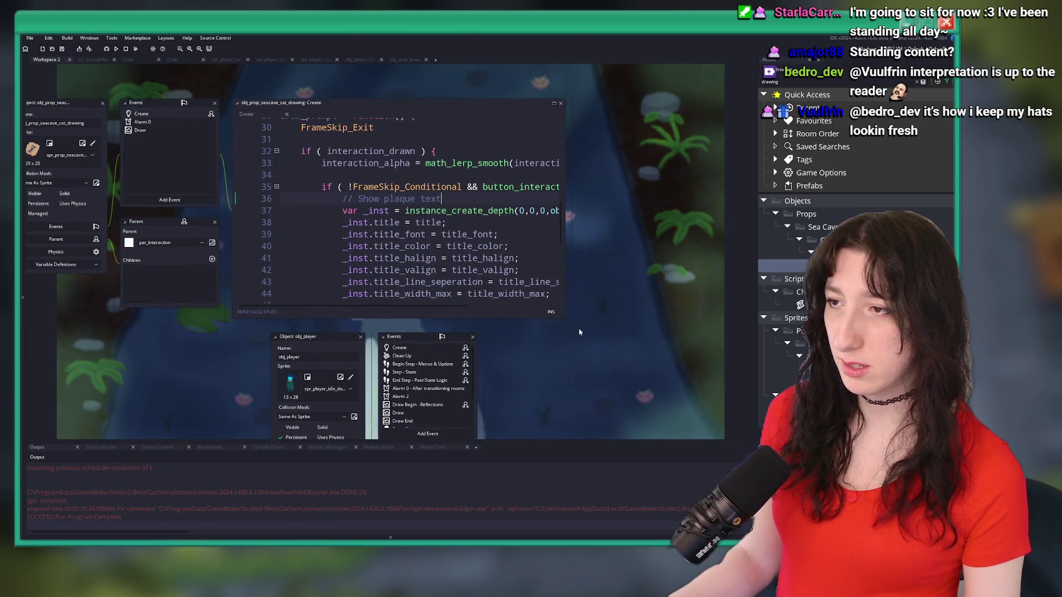
{"action": "left_click_drag", "start_coordinate": [564, 319], "coordinate": [717, 396]}
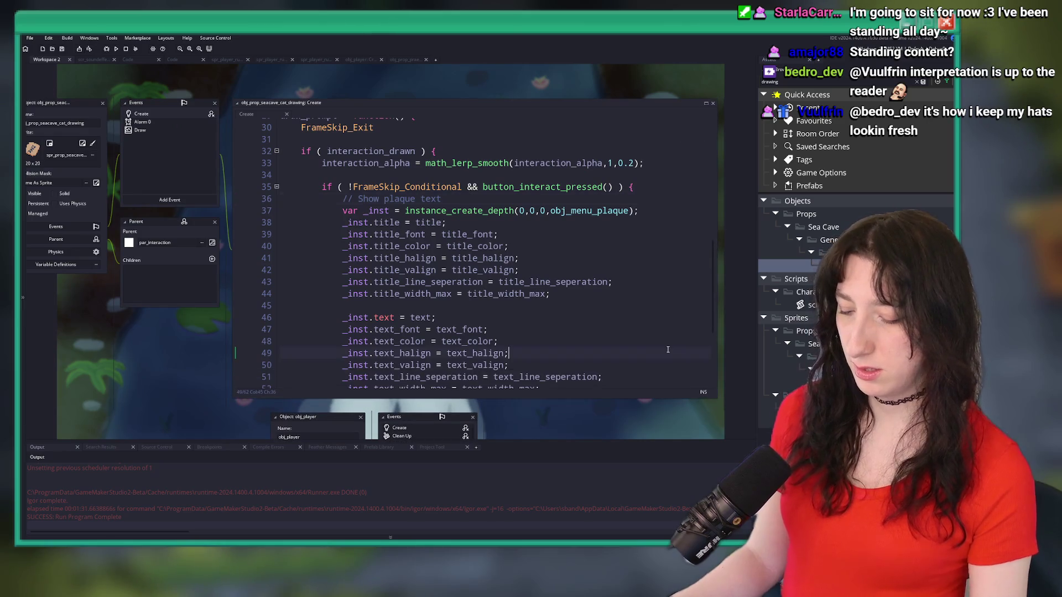
{"action": "left_click", "coordinate": [660, 352]}
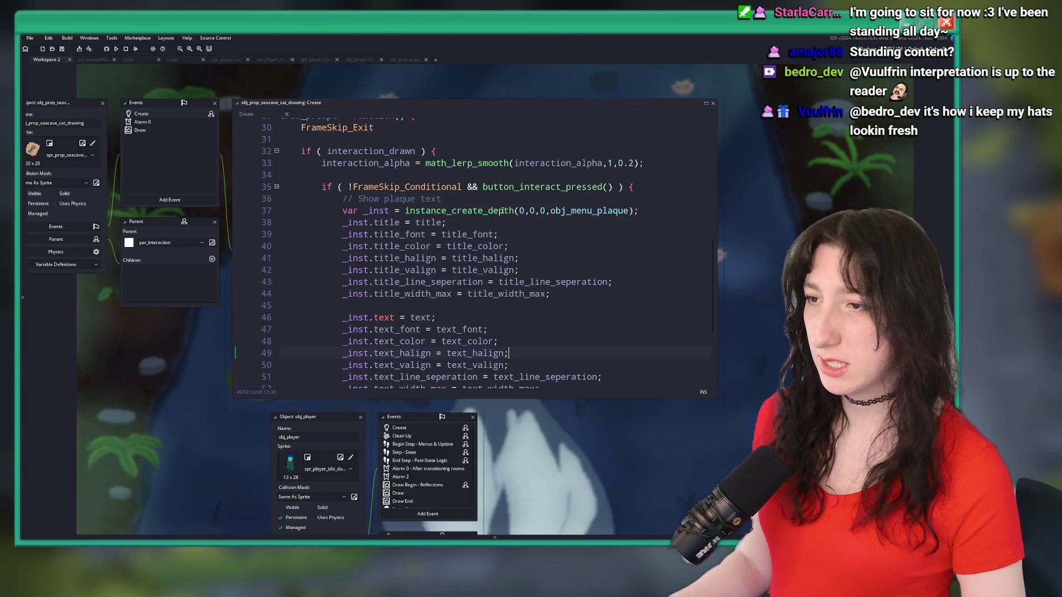
{"action": "left_click", "coordinate": [477, 198]}
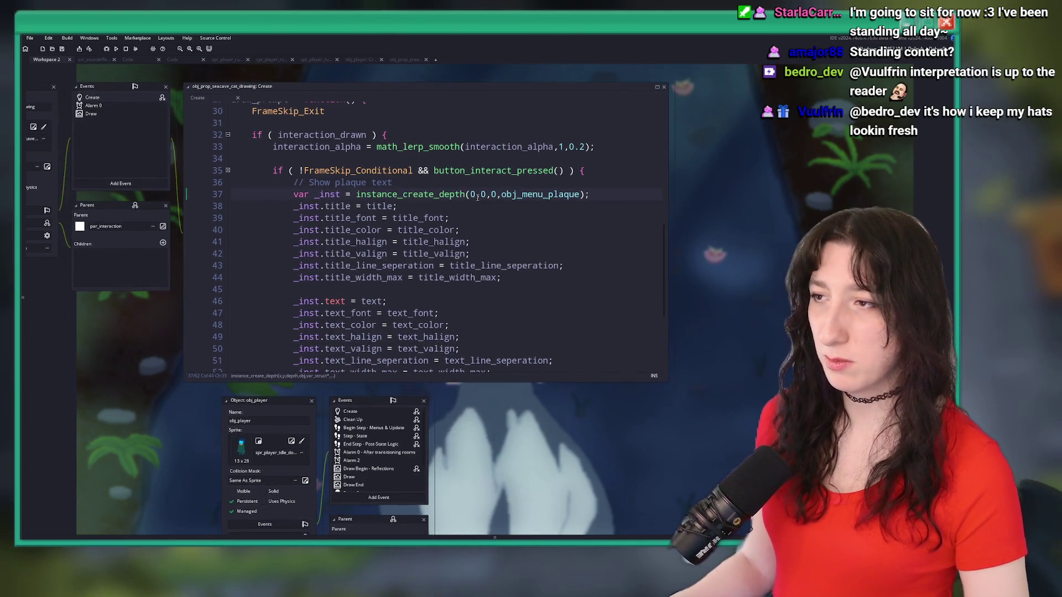
{"action": "middle_click", "coordinate": [527, 195]}
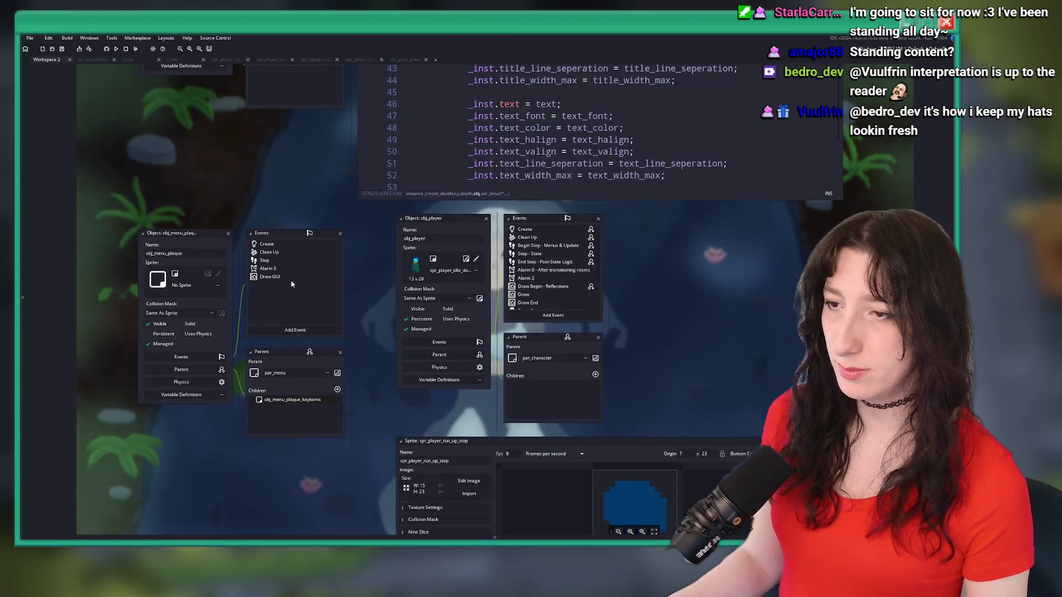
Open obj_menu_plaque's Draw GUI code and scroll up from line 211 to the draw_fake_3d loop.
{"action": "left_click", "coordinate": [679, 233]}
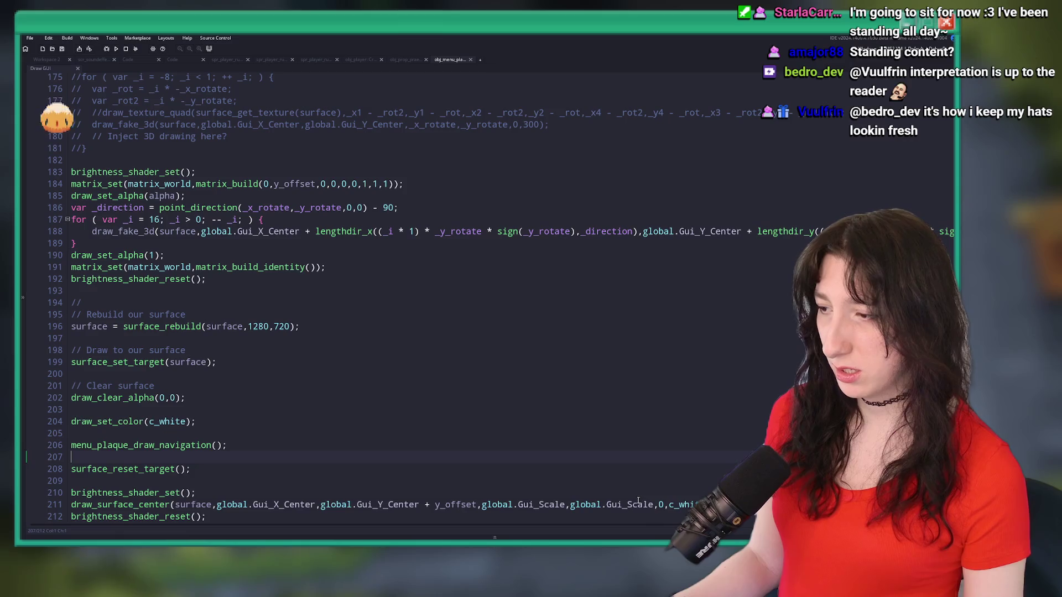
{"action": "left_click", "coordinate": [646, 504]}
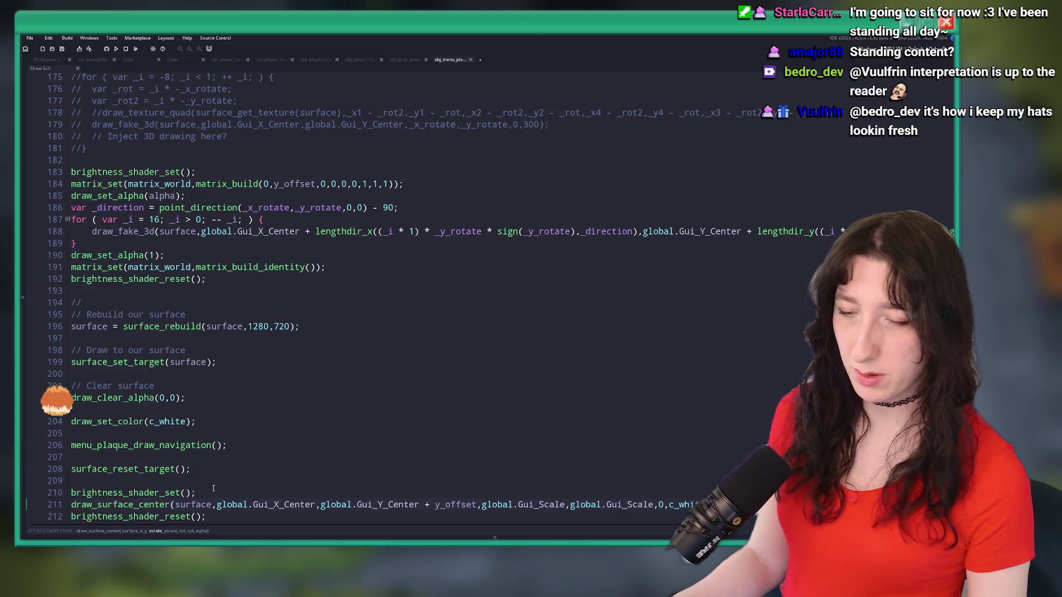
{"action": "scroll", "coordinate": [177, 451], "scroll_direction": "up", "scroll_amount": 4}
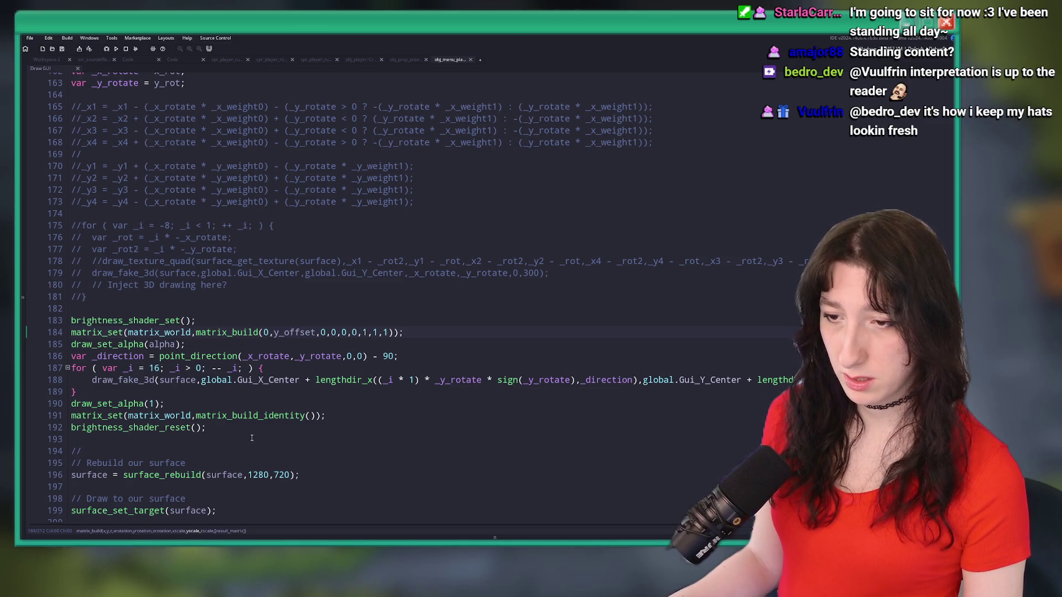
{"action": "scroll", "coordinate": [243, 428], "scroll_direction": "up", "scroll_amount": 2}
{"action": "scroll", "coordinate": [226, 424], "scroll_direction": "up", "scroll_amount": 1}
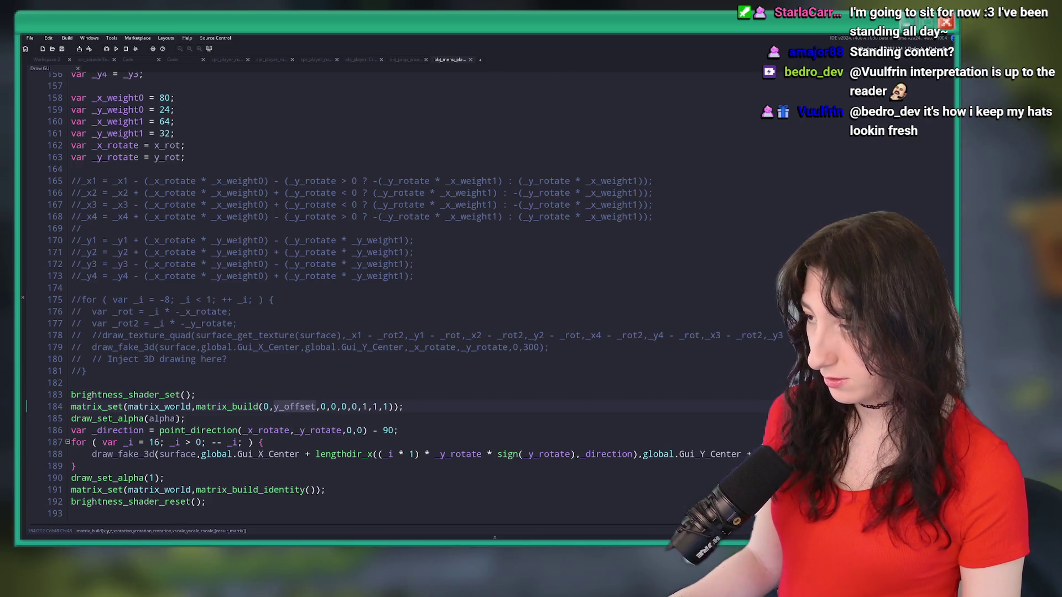
Paste new closing arguments into the draw_fake_3d call on line 188 and run with F5.
{"action": "left_click", "coordinate": [145, 450]}
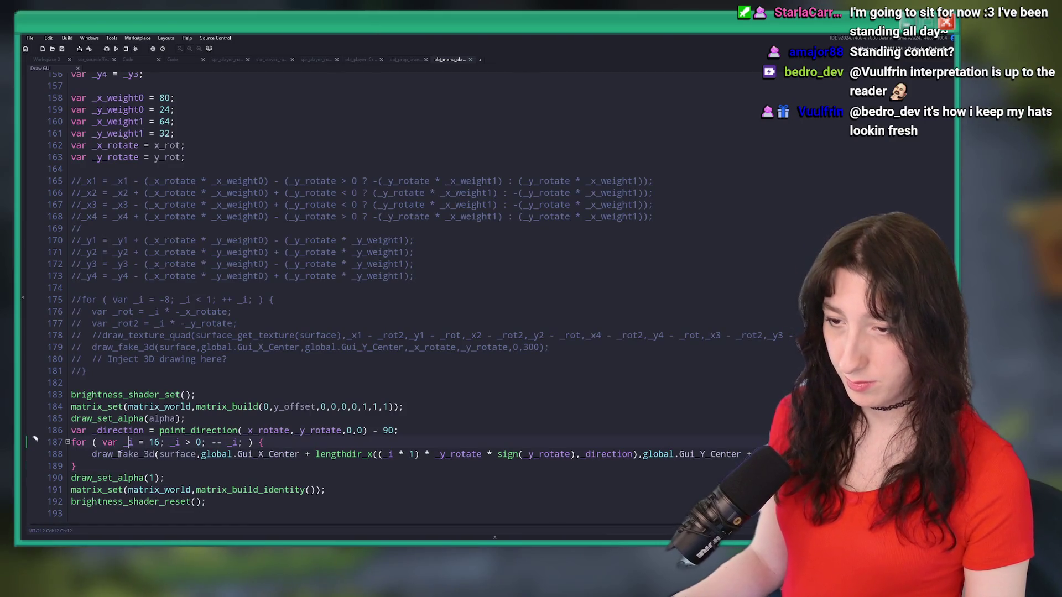
{"action": "left_click", "coordinate": [119, 454]}
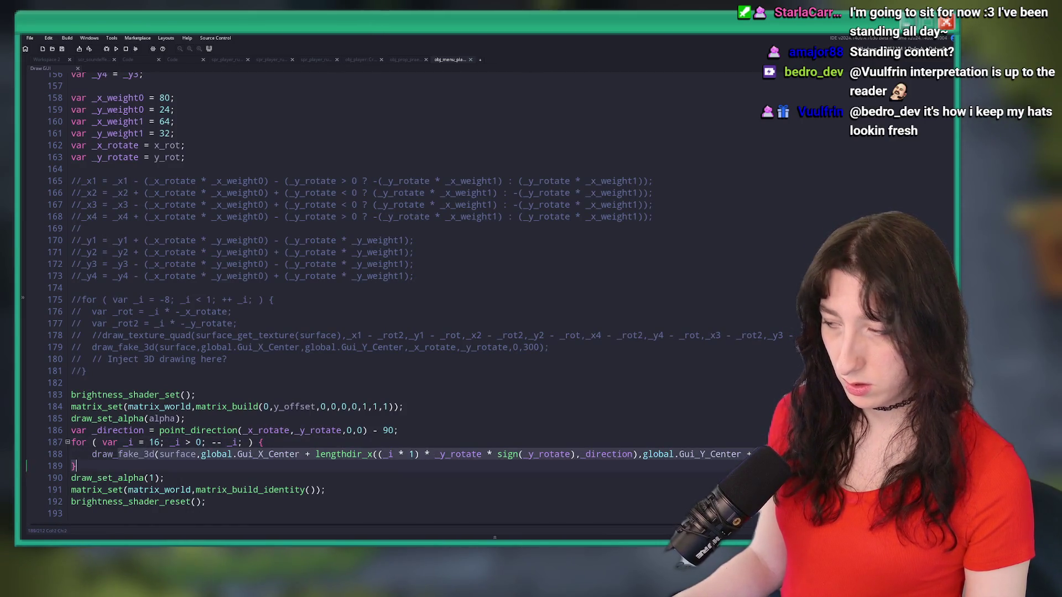
{"action": "key", "text": "End"}
{"action": "key", "text": "Home"}
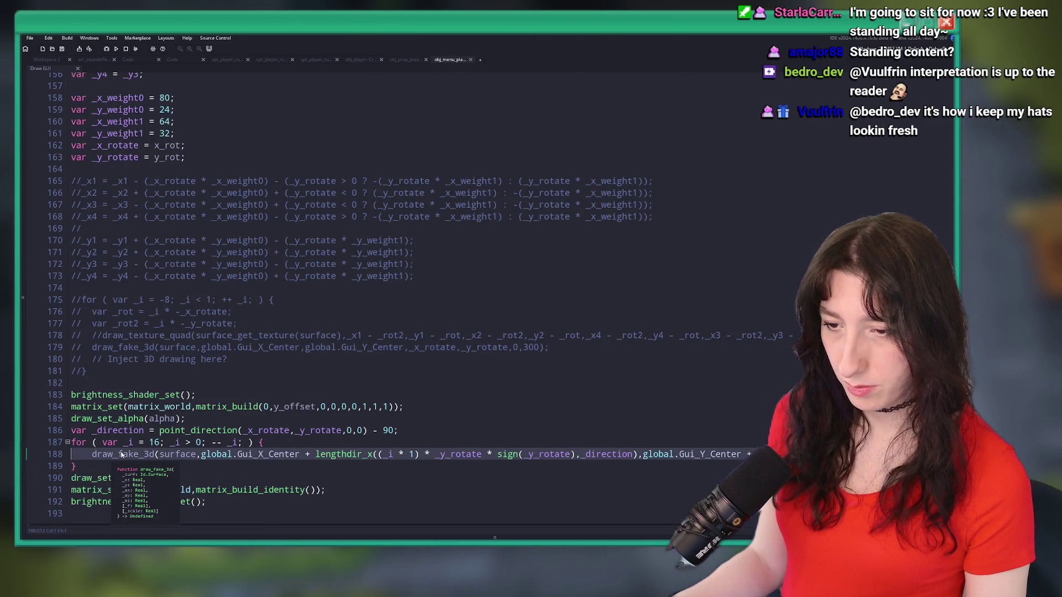
{"action": "key", "text": "End"}
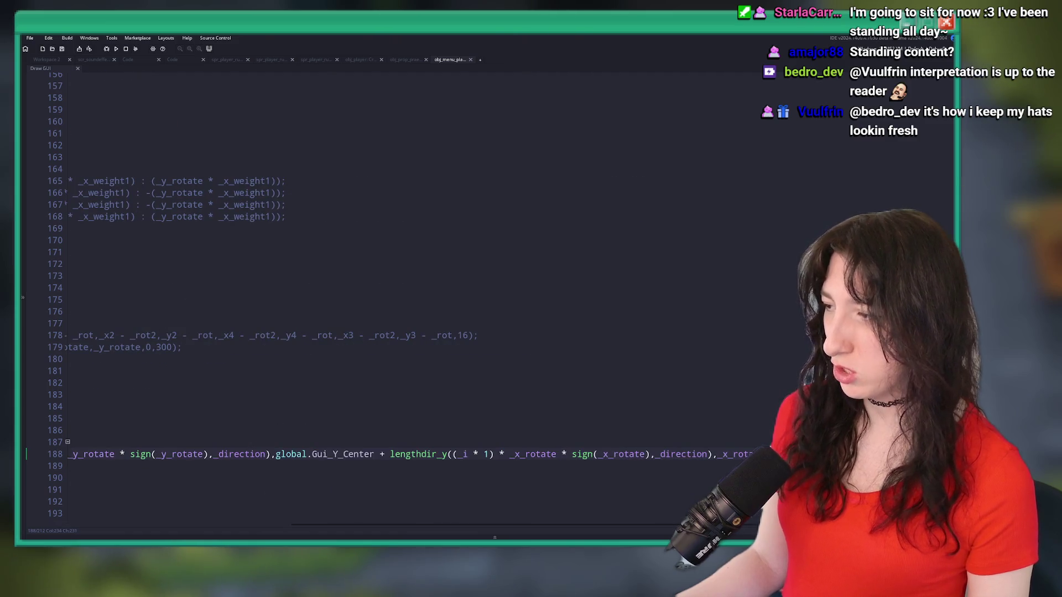
{"action": "key", "text": "ctrl+v"}
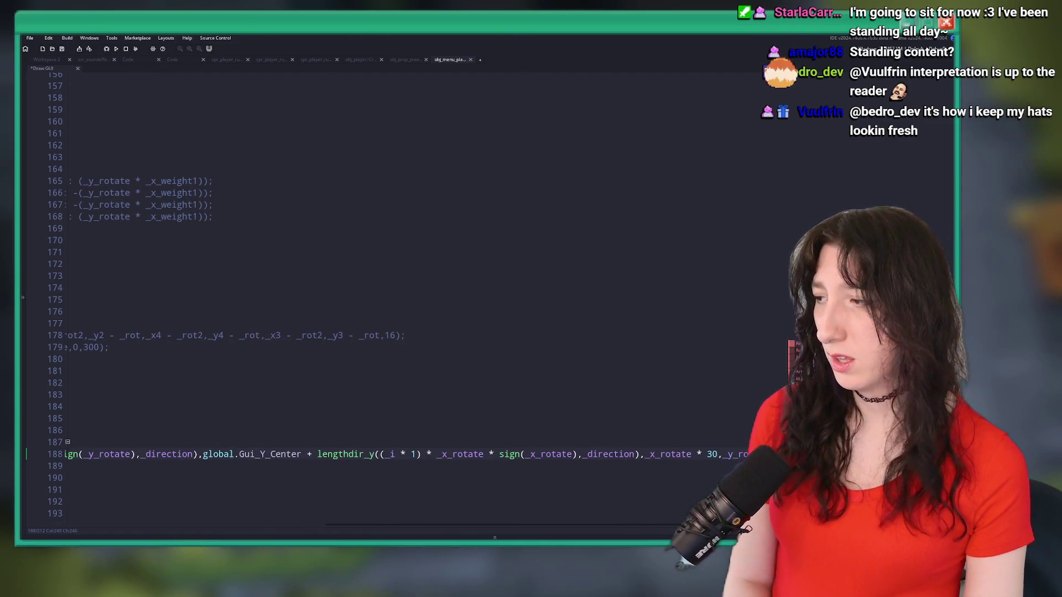
{"action": "key", "text": "F5"}
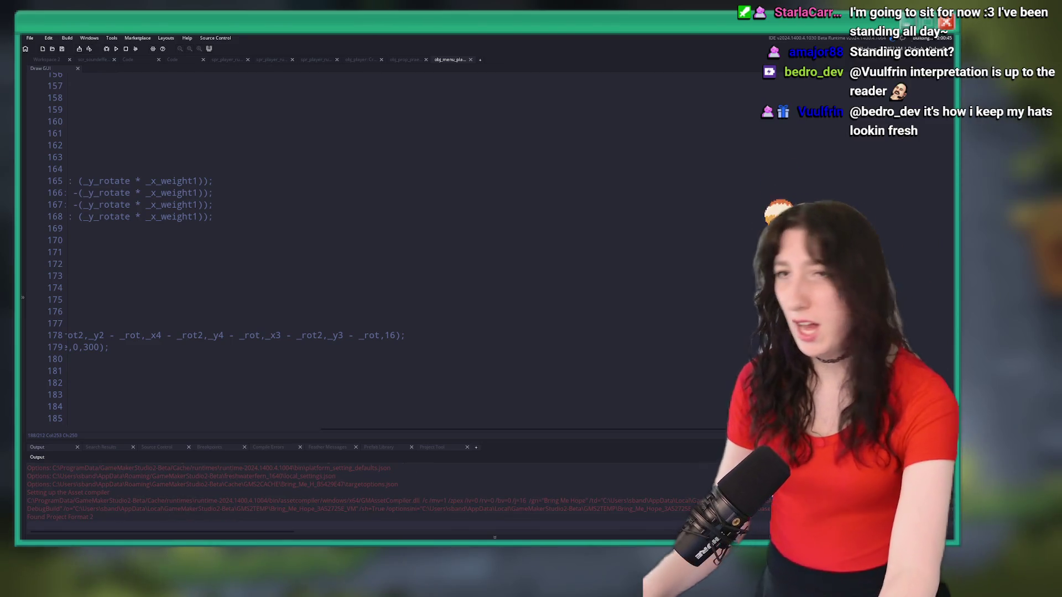
Return to the Draw GUI drawing setup lines and rebuild the game with F5.
{"action": "scroll", "coordinate": [388, 249], "scroll_direction": "down", "scroll_amount": 3}
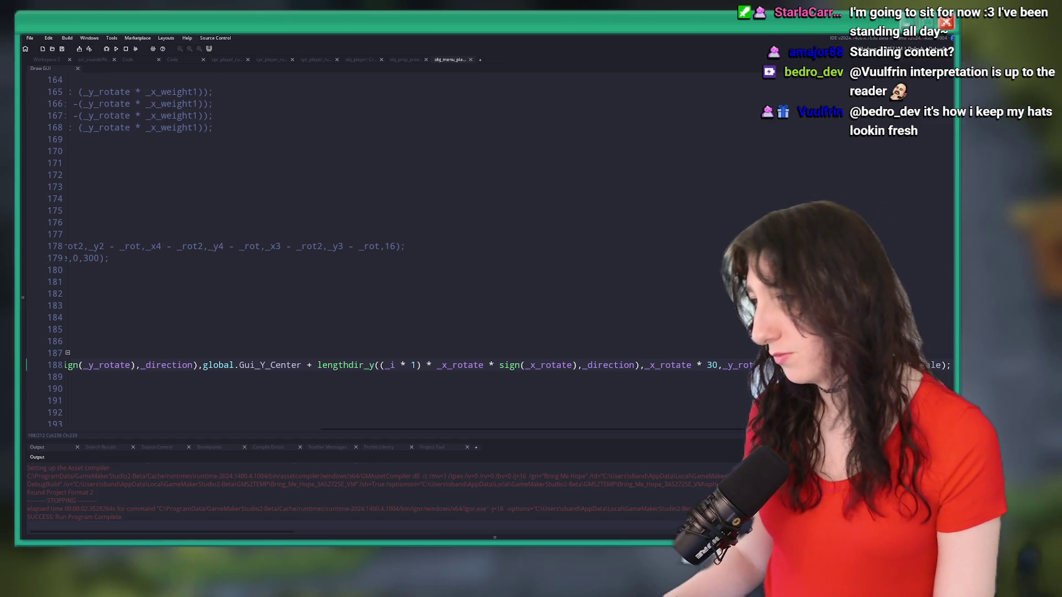
{"action": "left_click", "coordinate": [480, 328]}
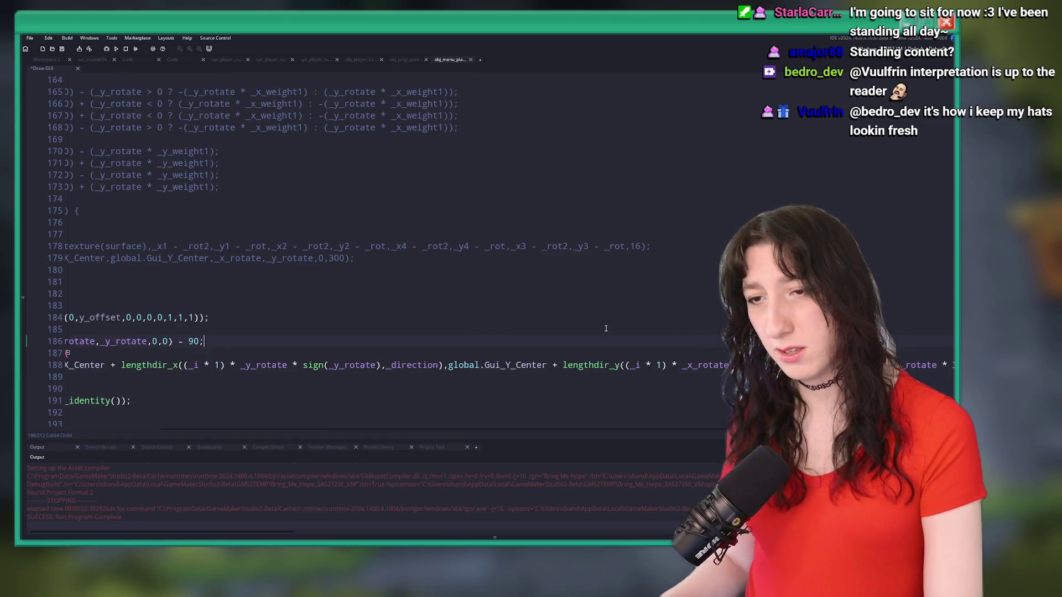
{"action": "key", "text": "F5"}
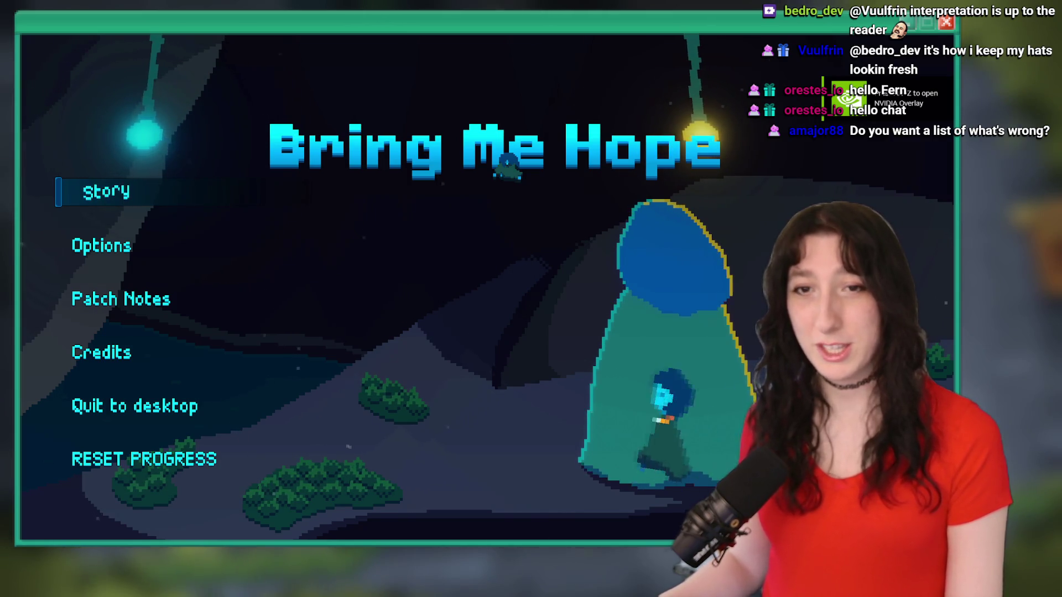
Choose Story, walk off the teleporter, check the inventory, and head up through the doorway.
{"action": "key", "text": "alt+Tab"}
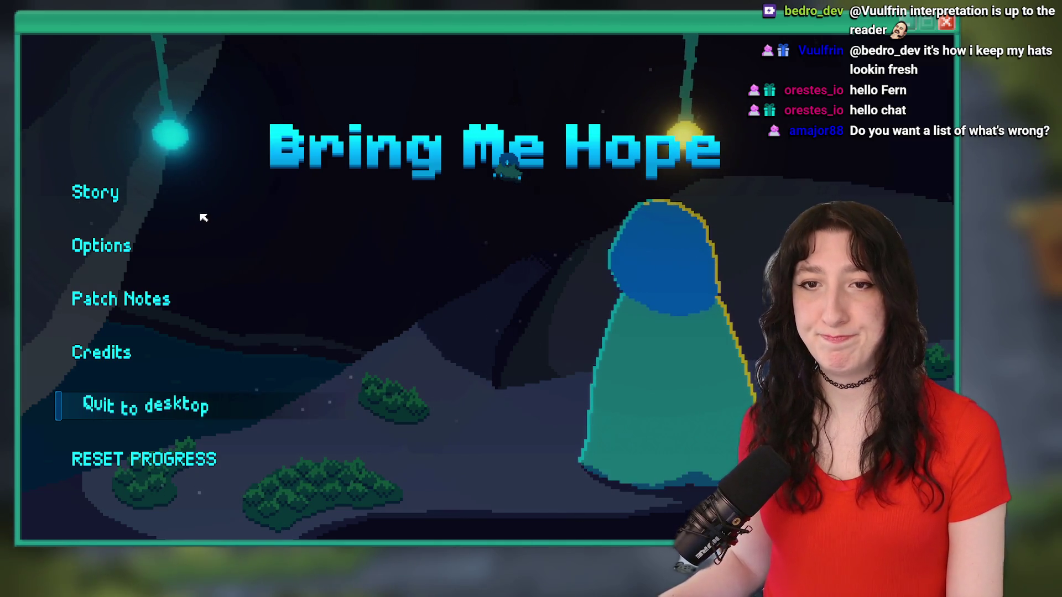
{"action": "left_click", "coordinate": [97, 196]}
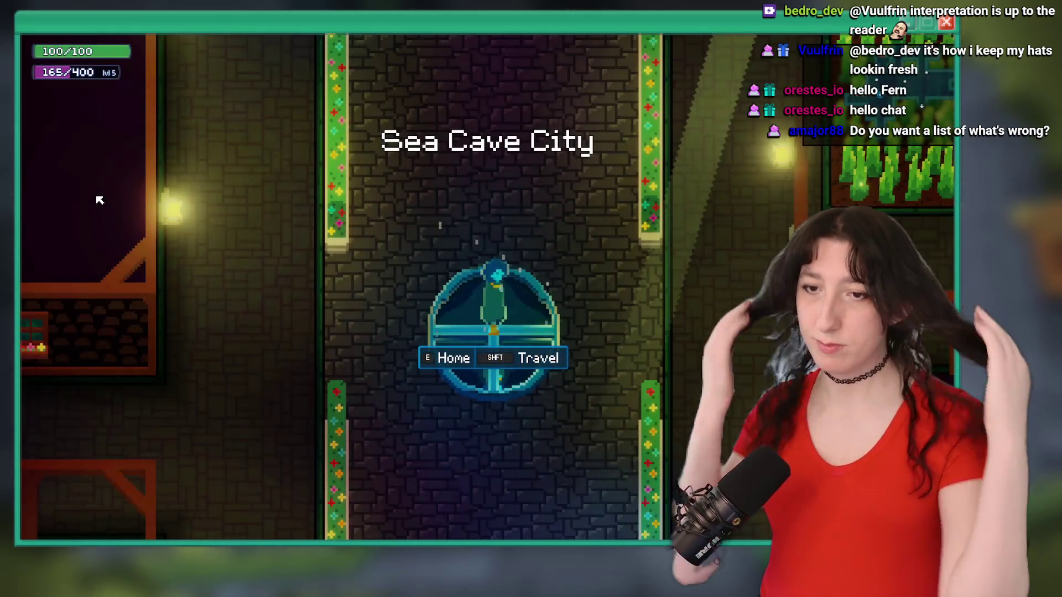
{"action": "key", "text": "w"}
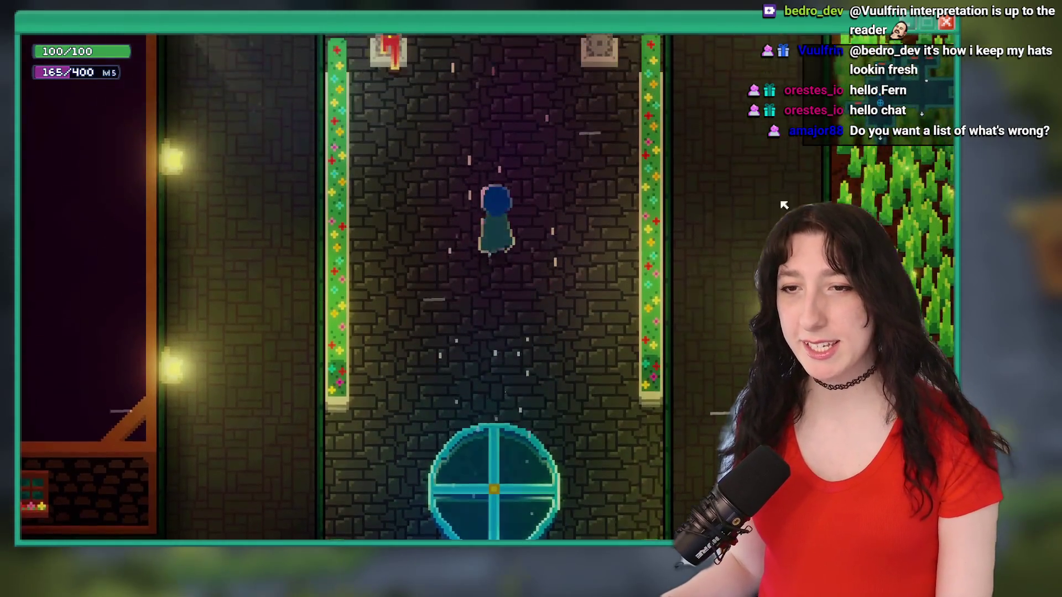
{"action": "key", "text": "s"}
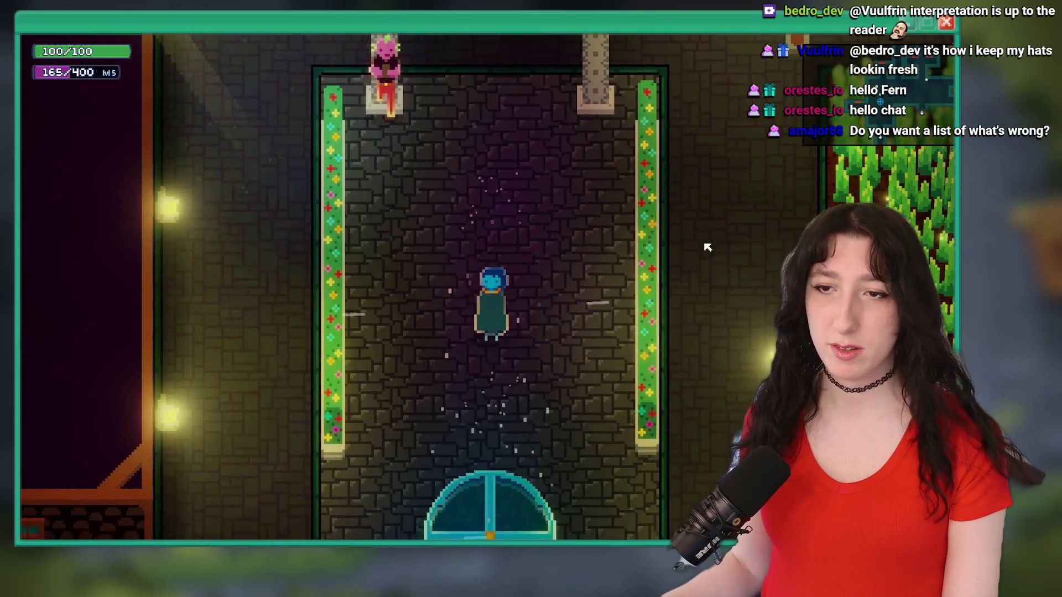
{"action": "key", "text": "Tab"}
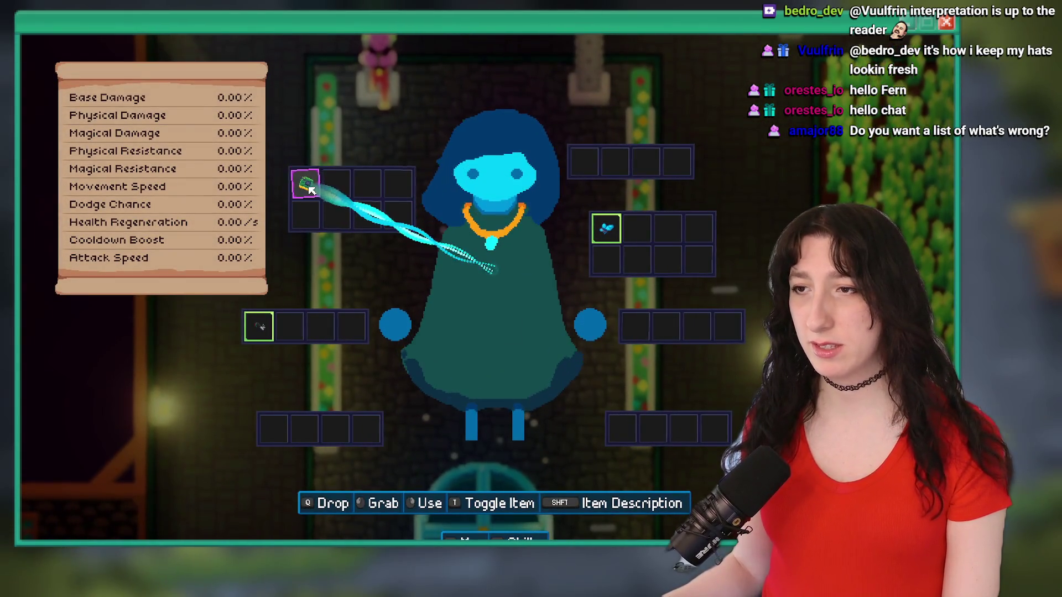
{"action": "key", "text": "Tab"}
{"action": "key", "text": "w"}
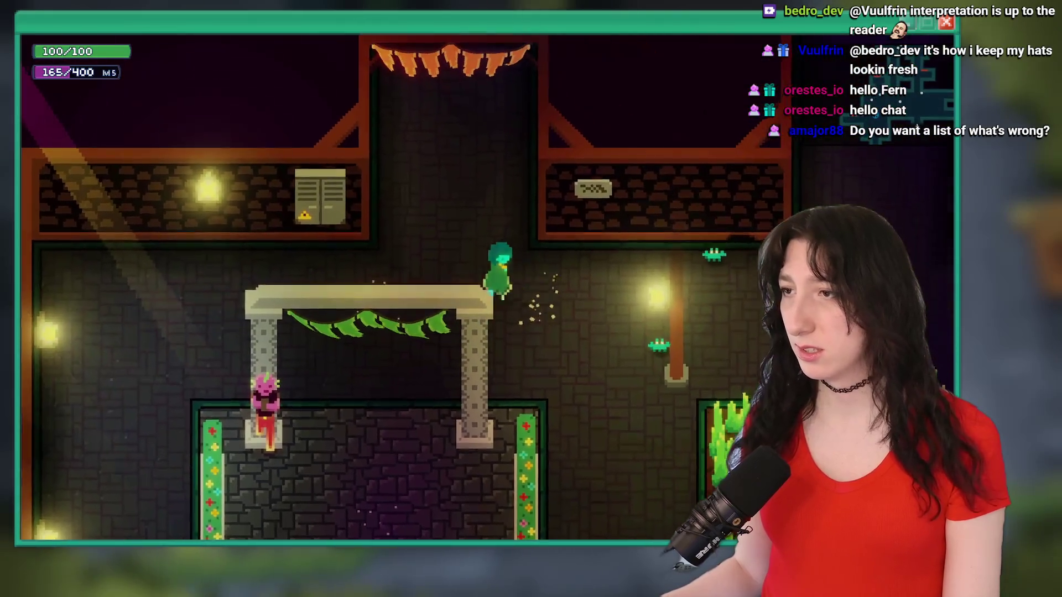
{"action": "mouse_move", "coordinate": [474, 39]}
{"action": "left_mouse_down"}
{"action": "mouse_move", "coordinate": [471, 324]}
{"action": "mouse_move", "coordinate": [473, 134]}
{"action": "left_mouse_up"}
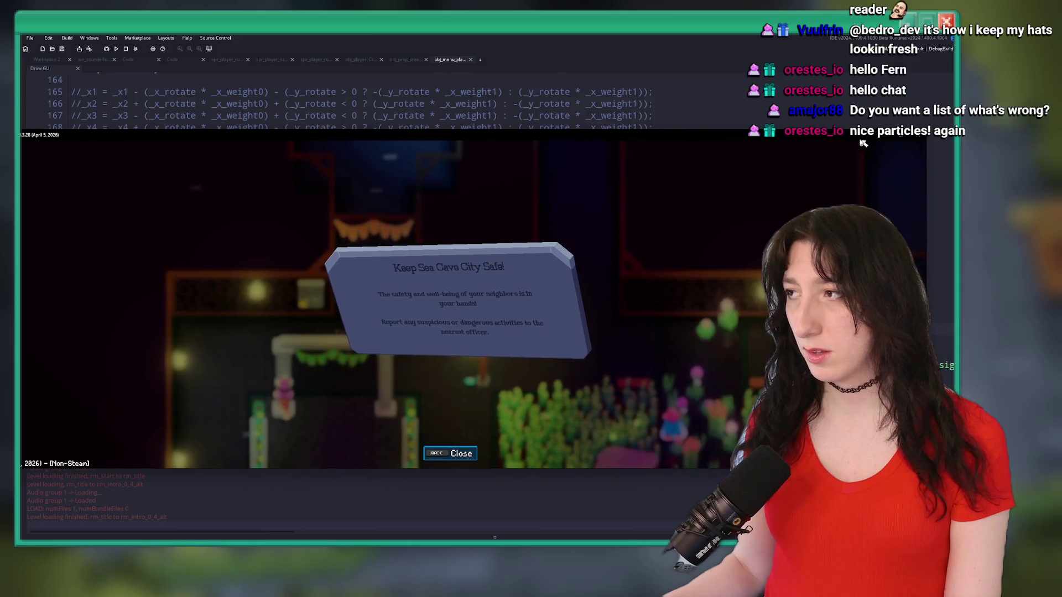
Read the Keep Sea Cave City Safe! and cat-drawing signs in small and maximized windows, closing each.
{"action": "left_click_drag", "start_coordinate": [929, 130], "coordinate": [174, 409]}
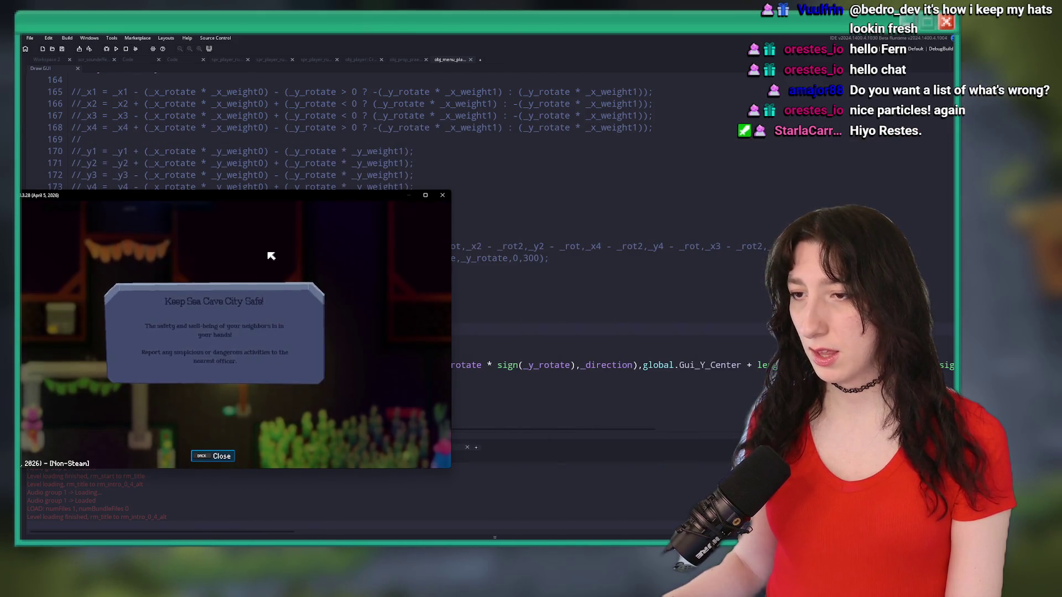
{"action": "double_click", "coordinate": [310, 196]}
{"action": "key", "text": "Escape"}
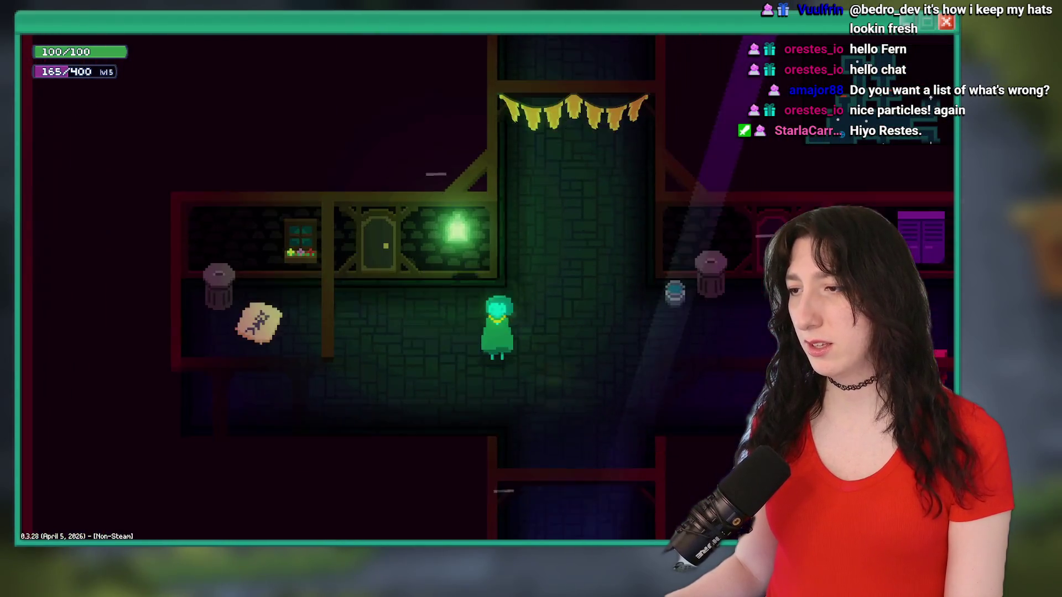
{"action": "key", "text": "e"}
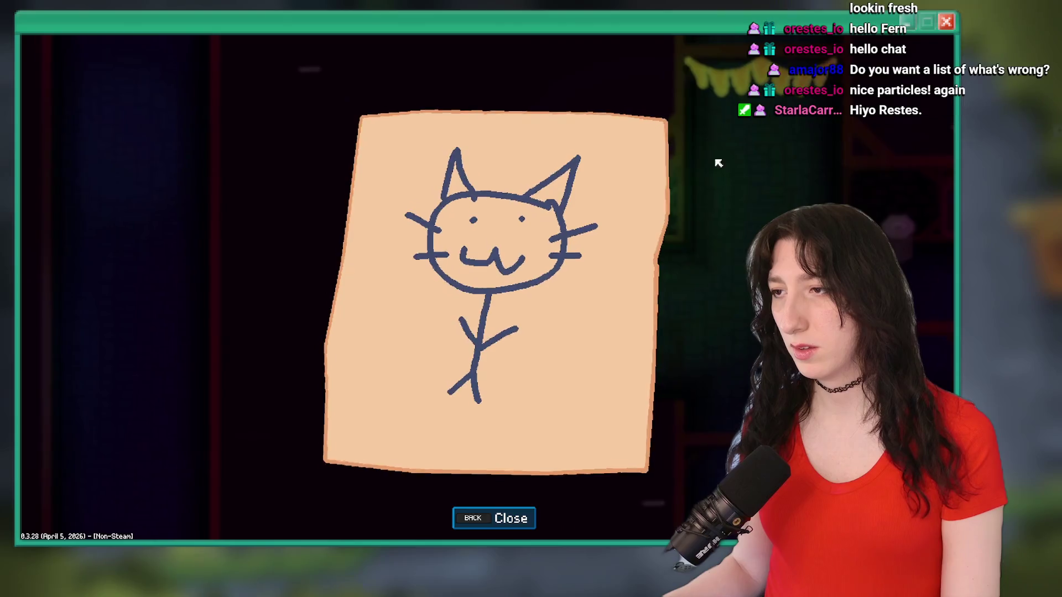
{"action": "double_click", "coordinate": [636, 113]}
{"action": "double_click", "coordinate": [635, 112]}
{"action": "mouse_move", "coordinate": [635, 22]}
{"action": "left_mouse_down"}
{"action": "mouse_move", "coordinate": [627, 137]}
{"action": "mouse_move", "coordinate": [620, 1]}
{"action": "left_mouse_up"}
{"action": "key", "text": "Escape"}
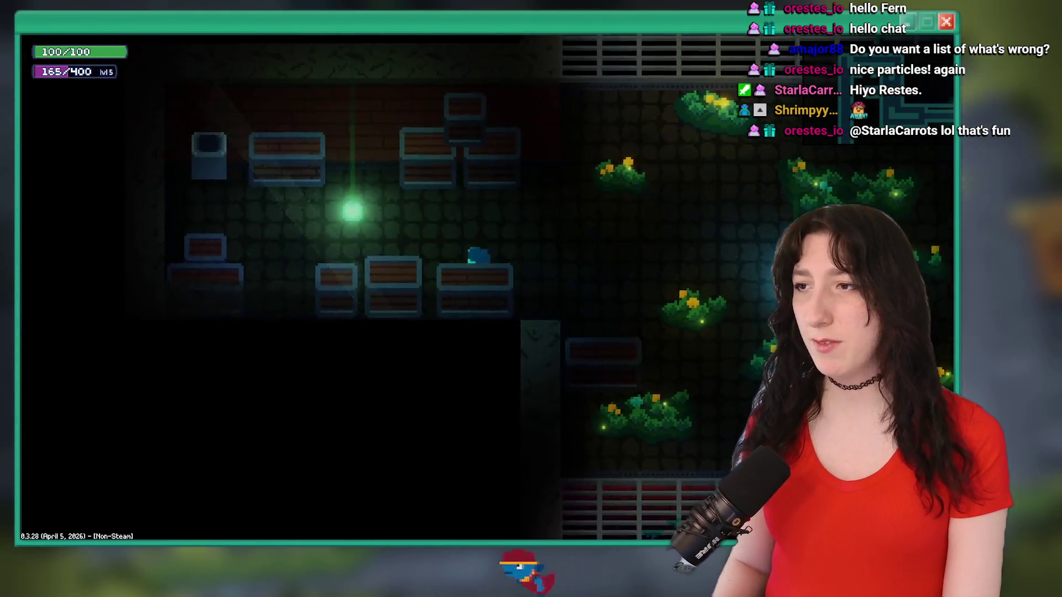
Read the Sea Elevator Repair Team note across F11 toggles and window resizes, then quit with Alt+F4.
{"action": "key", "text": "Left"}
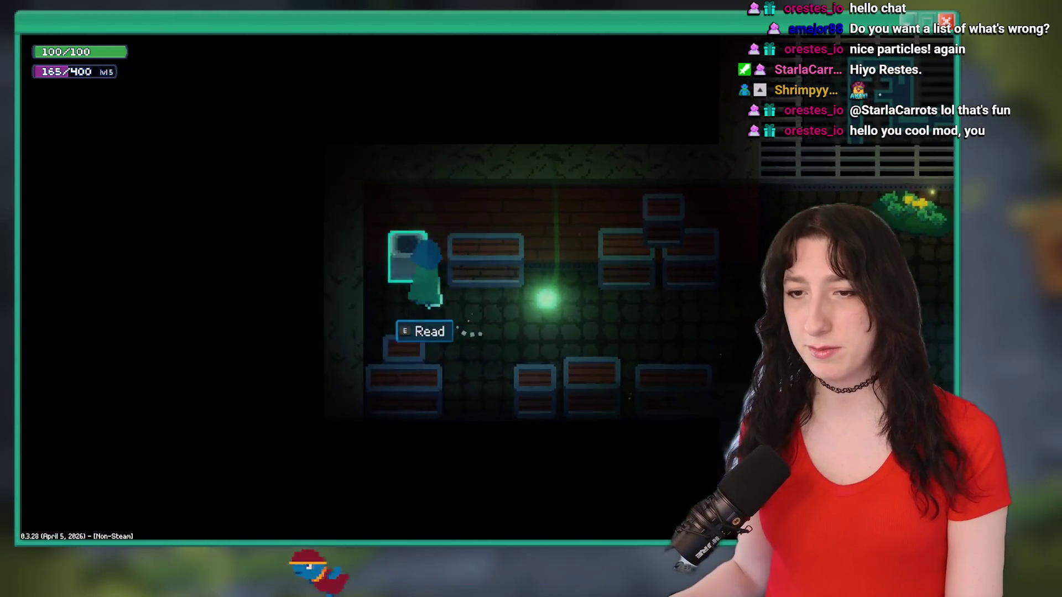
{"action": "key", "text": "e"}
{"action": "key", "text": "F11"}
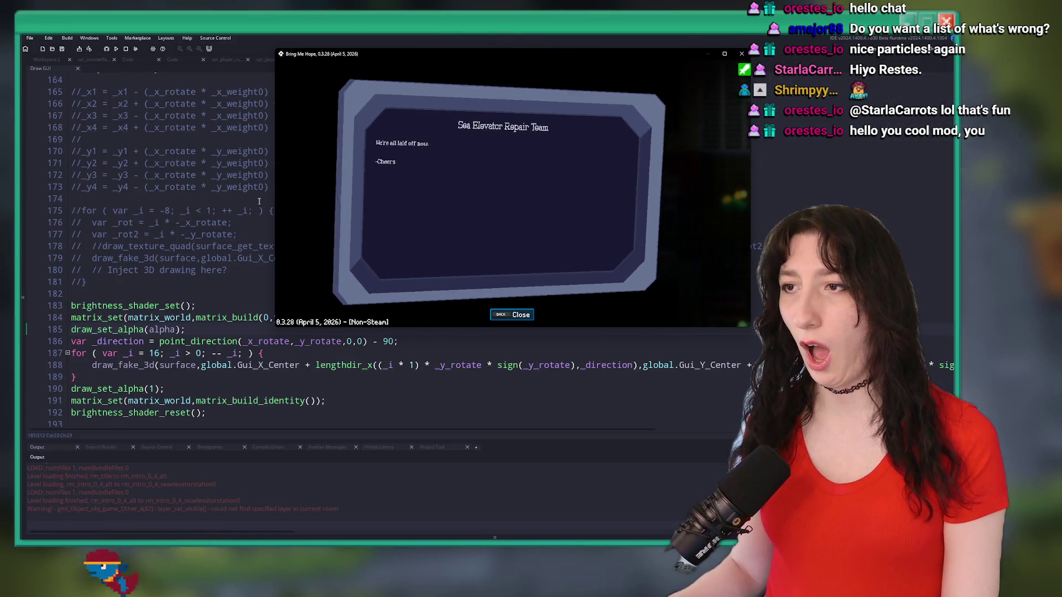
{"action": "key", "text": "F11"}
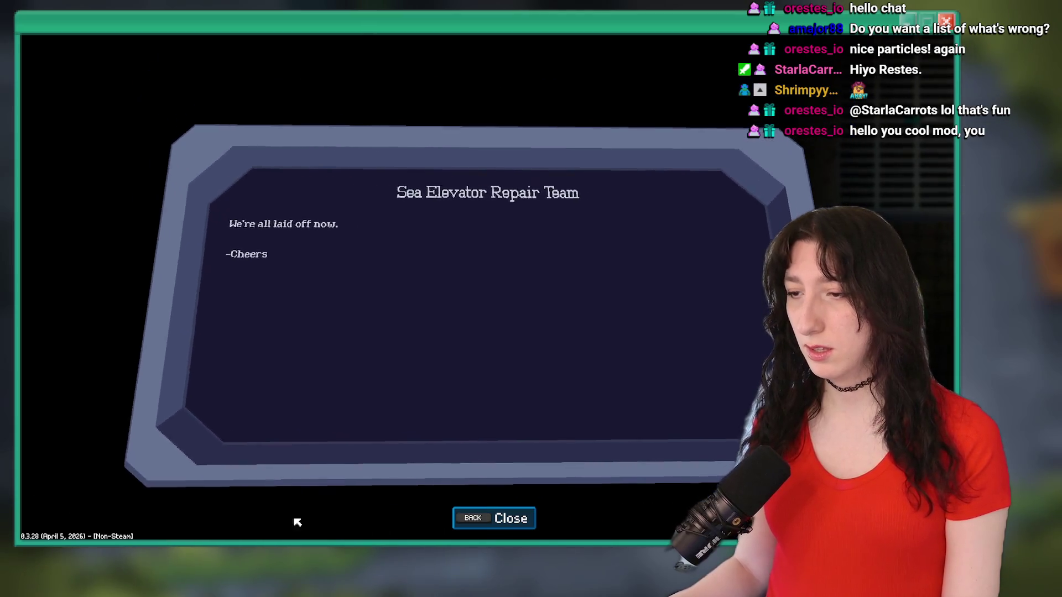
{"action": "key", "text": "F11"}
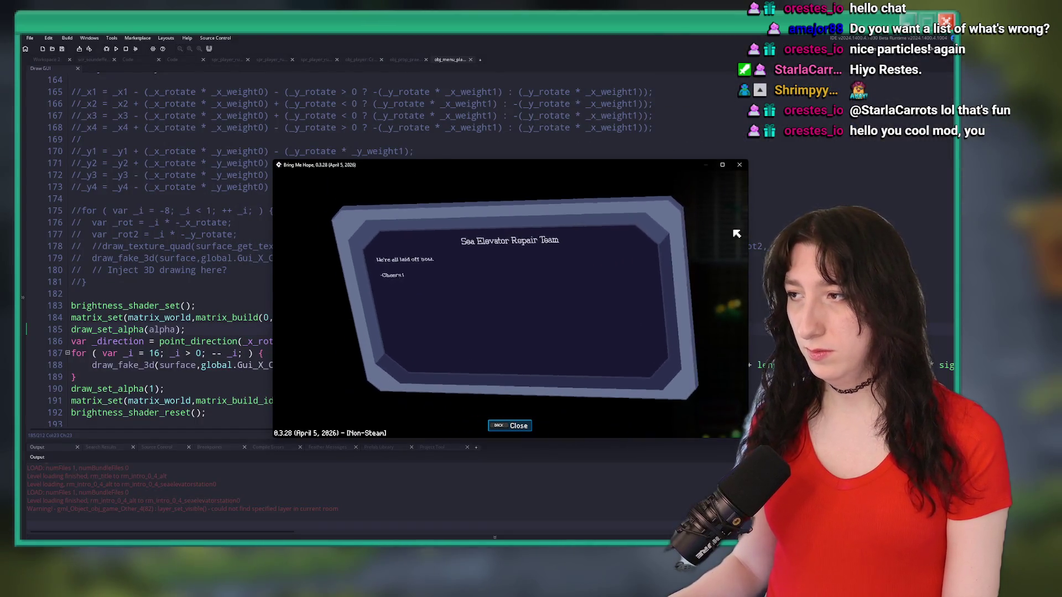
{"action": "mouse_move", "coordinate": [749, 160]}
{"action": "left_mouse_down"}
{"action": "mouse_move", "coordinate": [749, 51]}
{"action": "mouse_move", "coordinate": [479, 146]}
{"action": "left_mouse_up"}
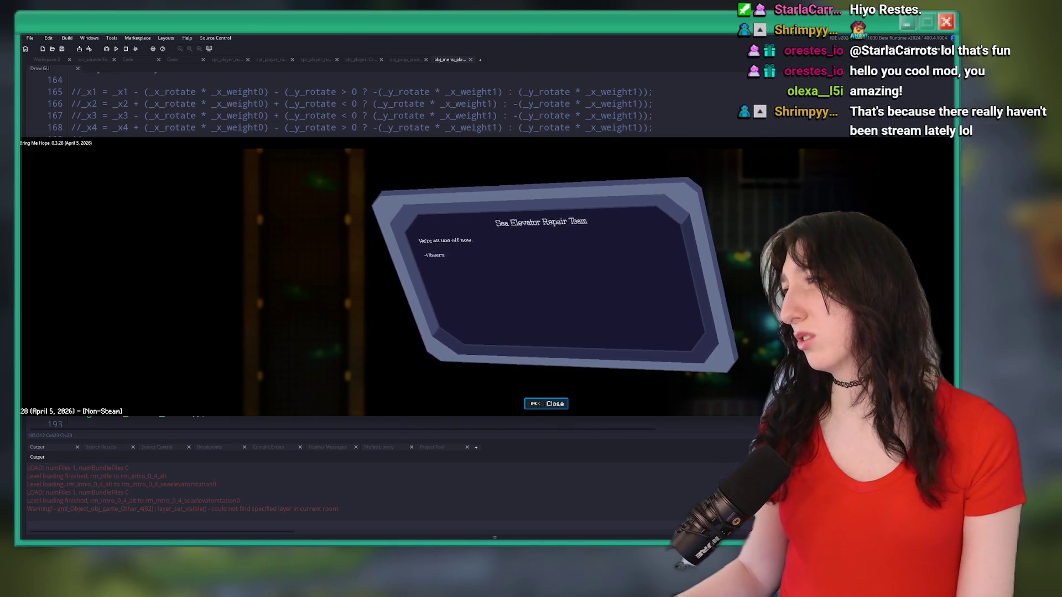
{"action": "left_click_drag", "start_coordinate": [809, 142], "coordinate": [809, 51]}
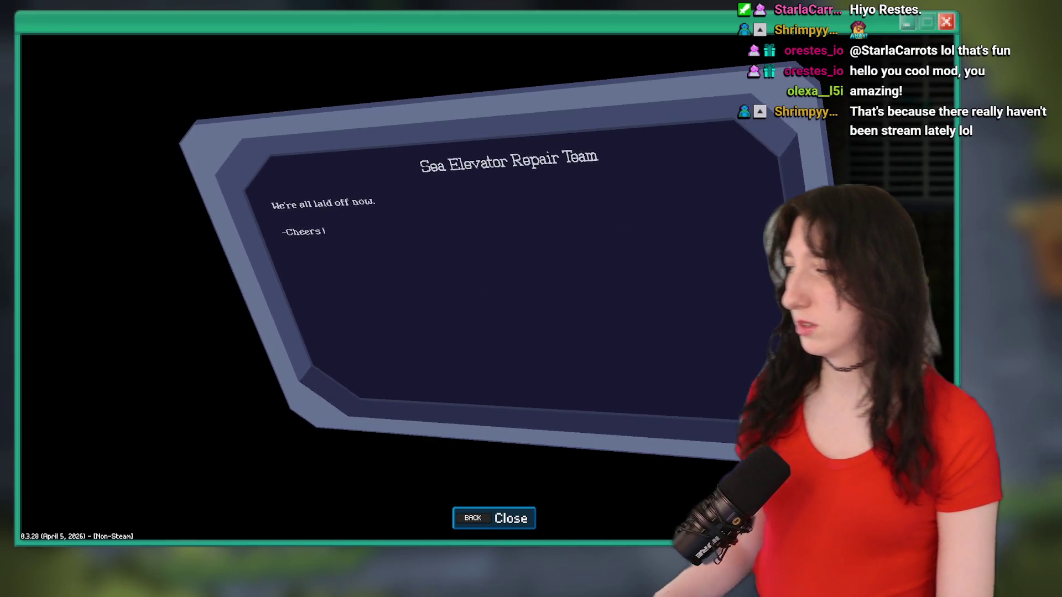
{"action": "key", "text": "alt+F4"}
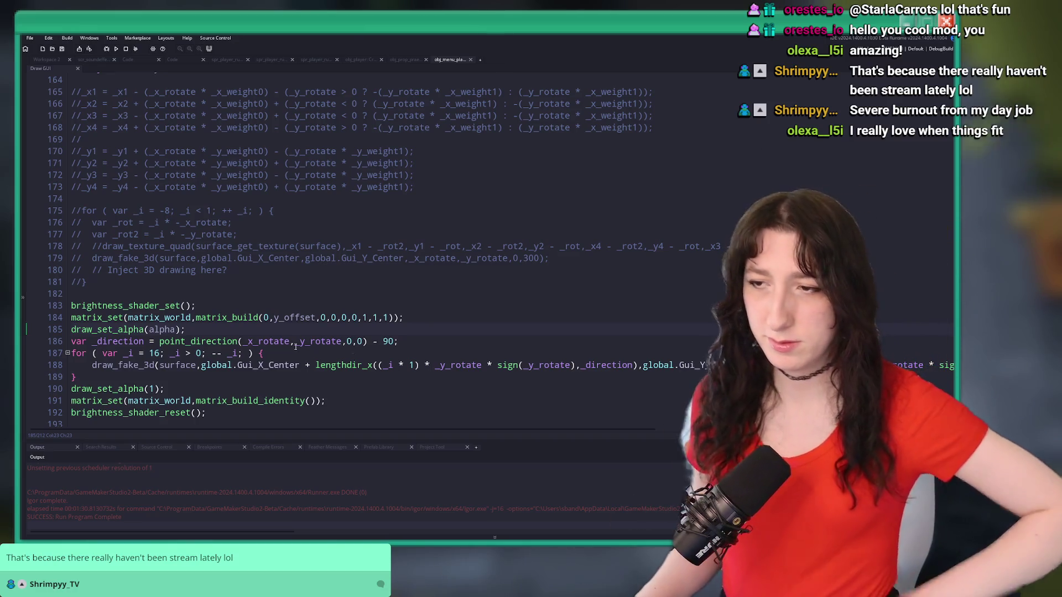
{"action": "left_click", "coordinate": [526, 320]}
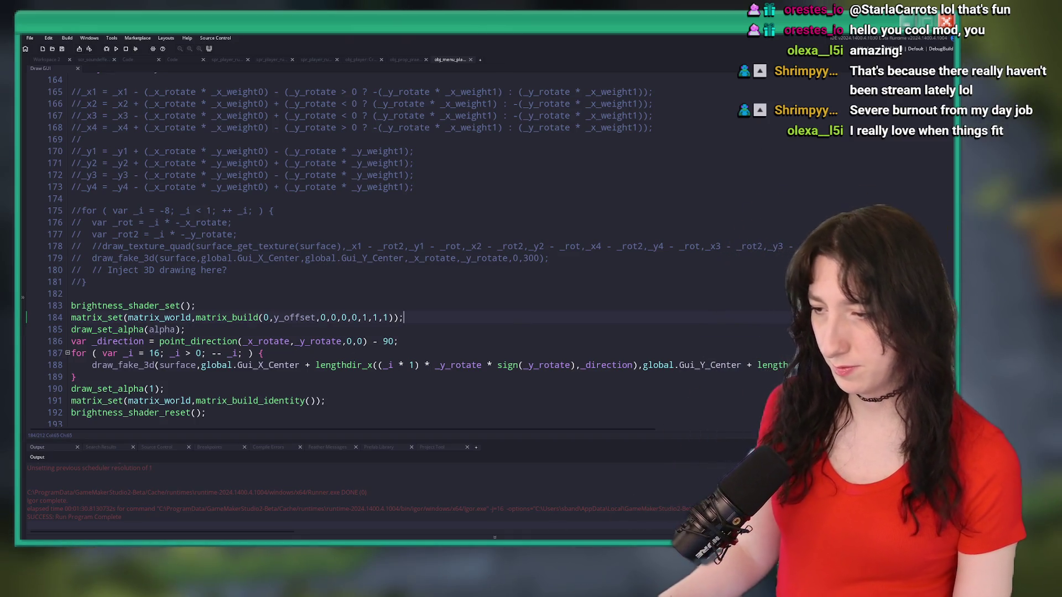
Compare the ToDo.txt, Draw_64.gml and build_options.gml diffs, including the 0.3.27 to 0.3.28 bump.
{"action": "key", "text": "alt+Tab"}
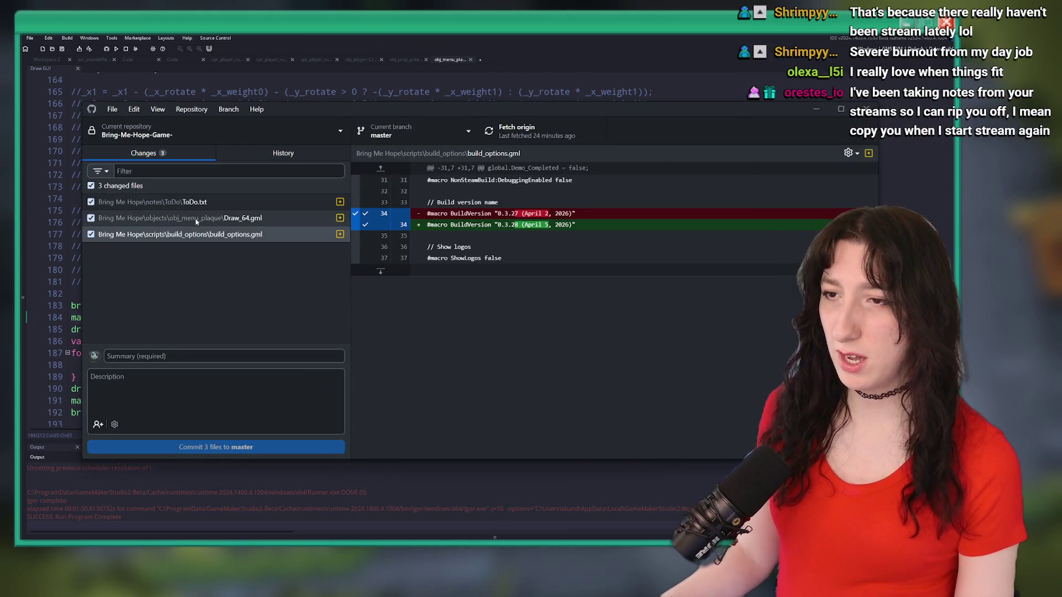
{"action": "left_click", "coordinate": [209, 217]}
{"action": "left_click", "coordinate": [205, 202]}
{"action": "left_click", "coordinate": [208, 234]}
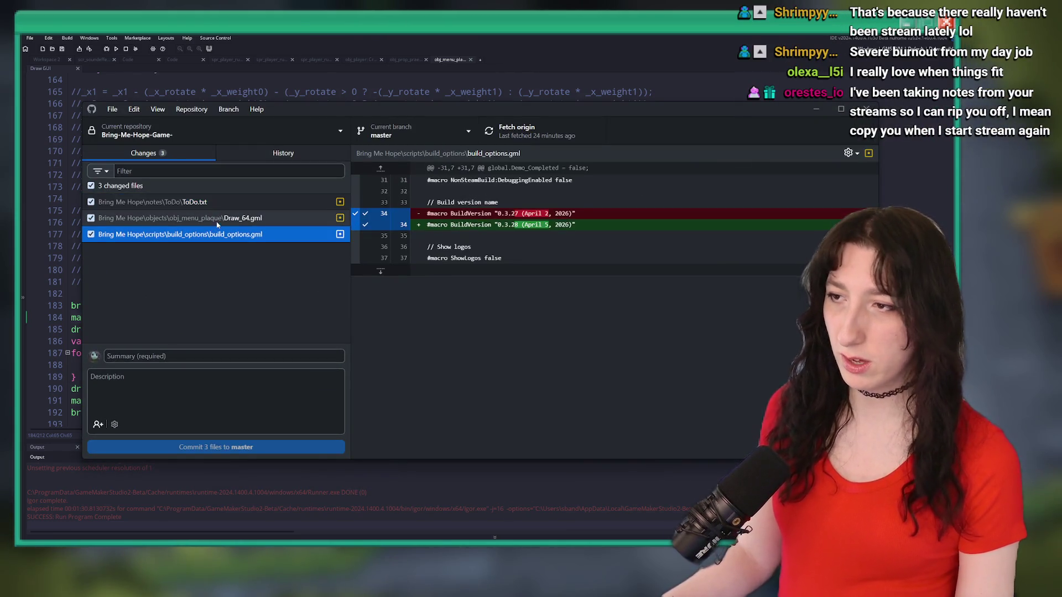
{"action": "left_click", "coordinate": [210, 218]}
{"action": "left_click", "coordinate": [207, 234]}
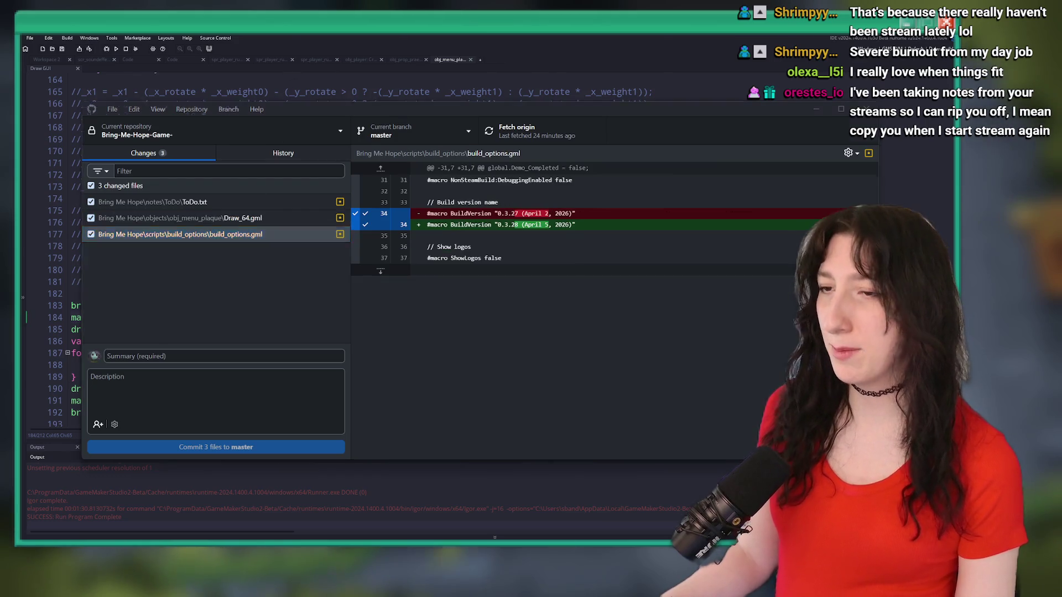
{"action": "key", "text": "alt+Tab"}
{"action": "left_click", "coordinate": [280, 126]}
Search the project for 'to' and open ToDo.txt.
{"action": "type", "text": "ld"}
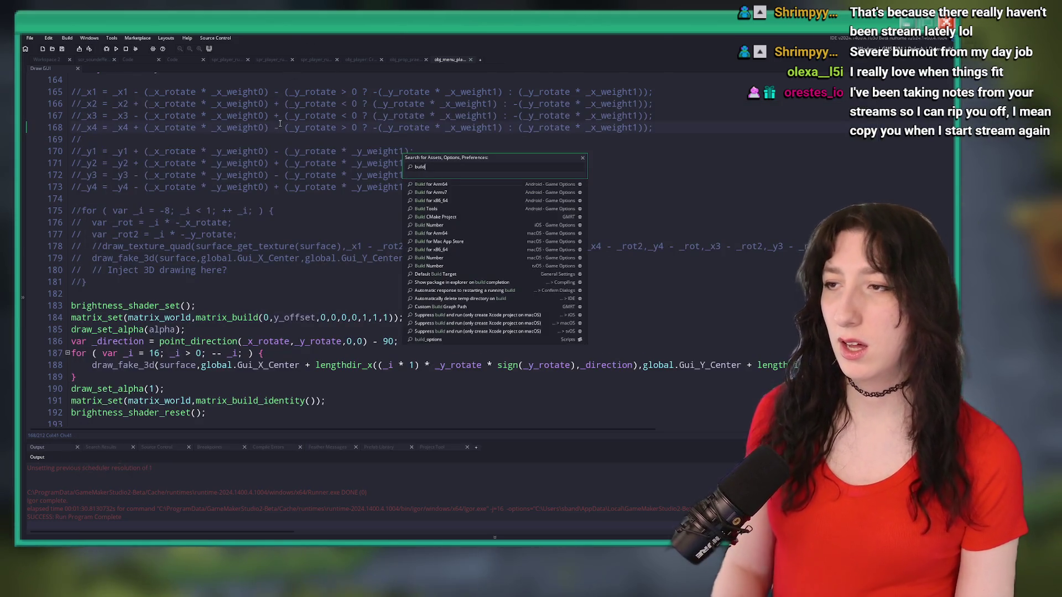
{"action": "key", "text": "BackSpace"}
{"action": "key", "text": "BackSpace"}
{"action": "key", "text": "BackSpace"}
{"action": "type", "text": "todo"}
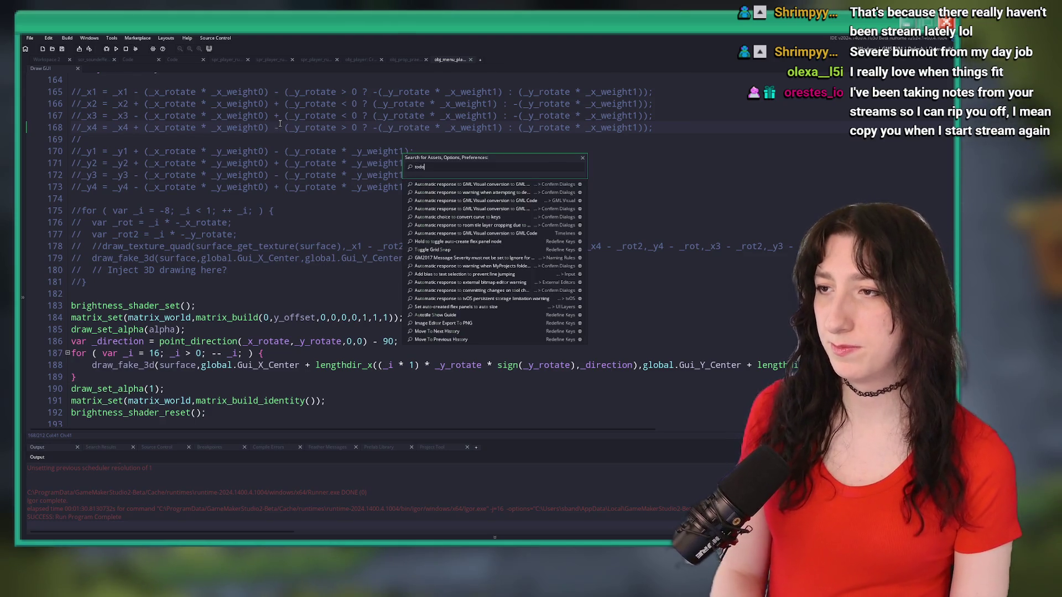
{"action": "key", "text": "Return"}
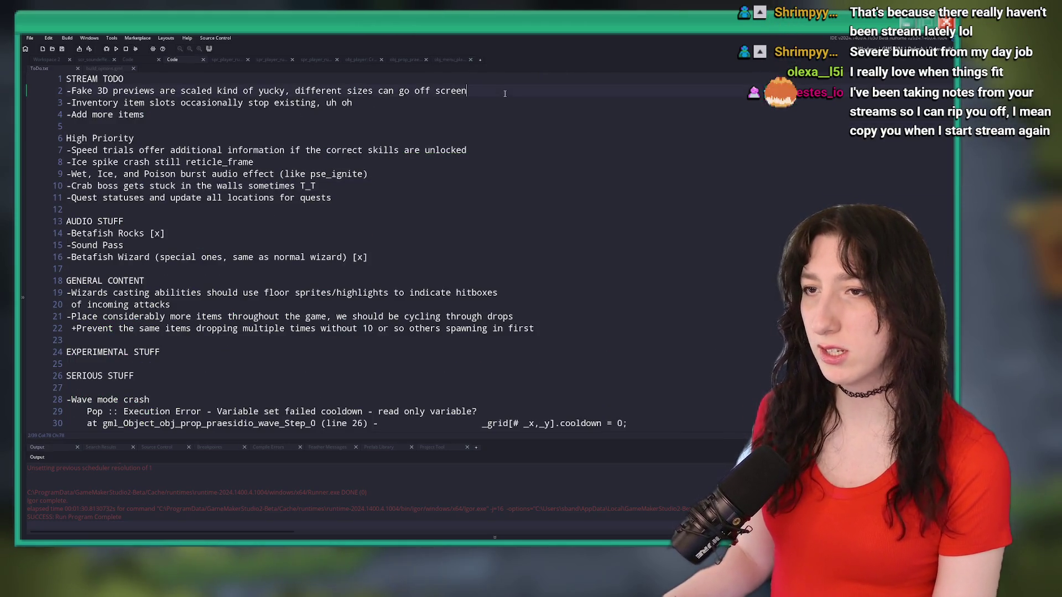
Delete the '-Fake 3D previews' entry from line 2 of the ToDo list.
{"action": "left_click_drag", "start_coordinate": [507, 89], "coordinate": [465, 84]}
{"action": "key", "text": "BackSpace"}
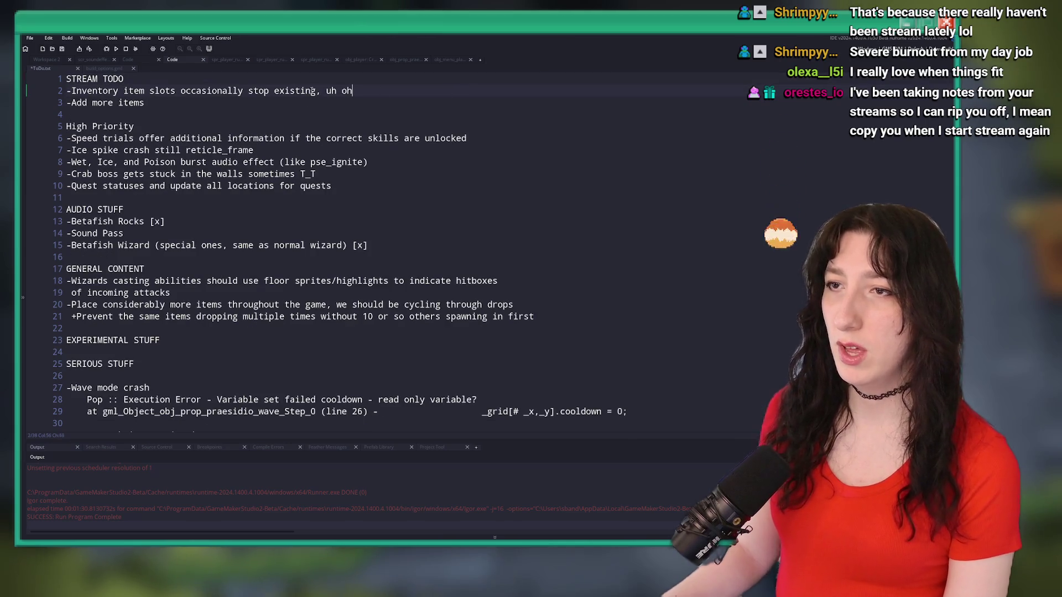
{"action": "left_click", "coordinate": [61, 94]}
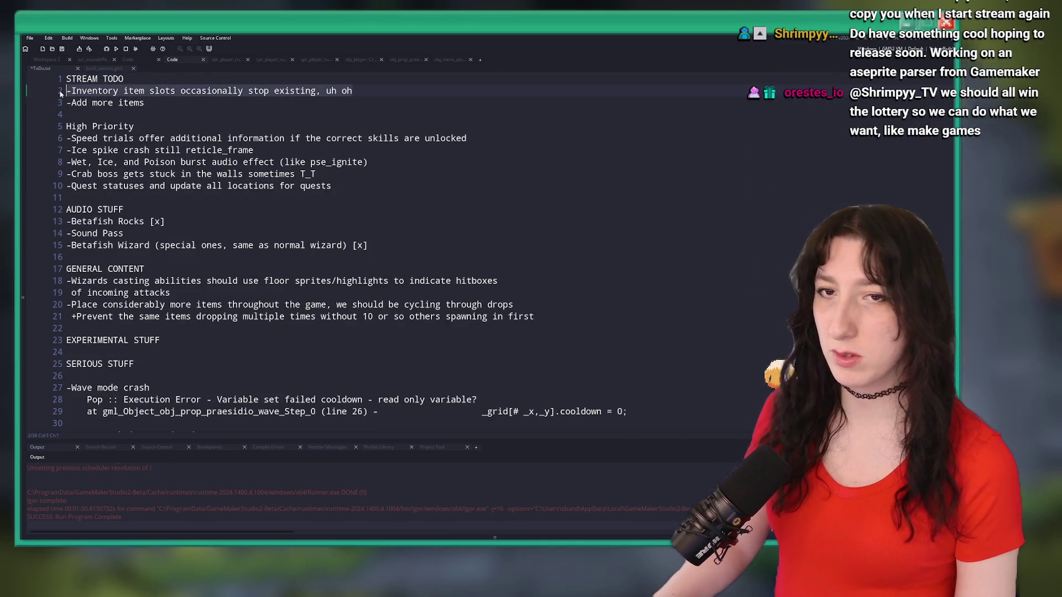
{"action": "left_click", "coordinate": [115, 103]}
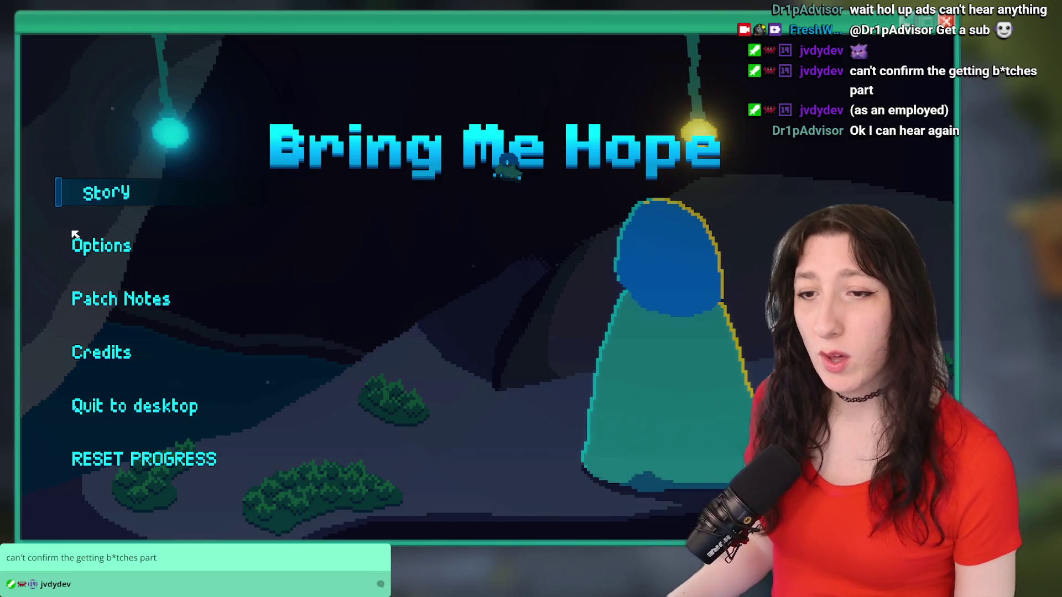
Start Story mode and walk the player off the portal toward the wheat field.
{"action": "left_click", "coordinate": [95, 202]}
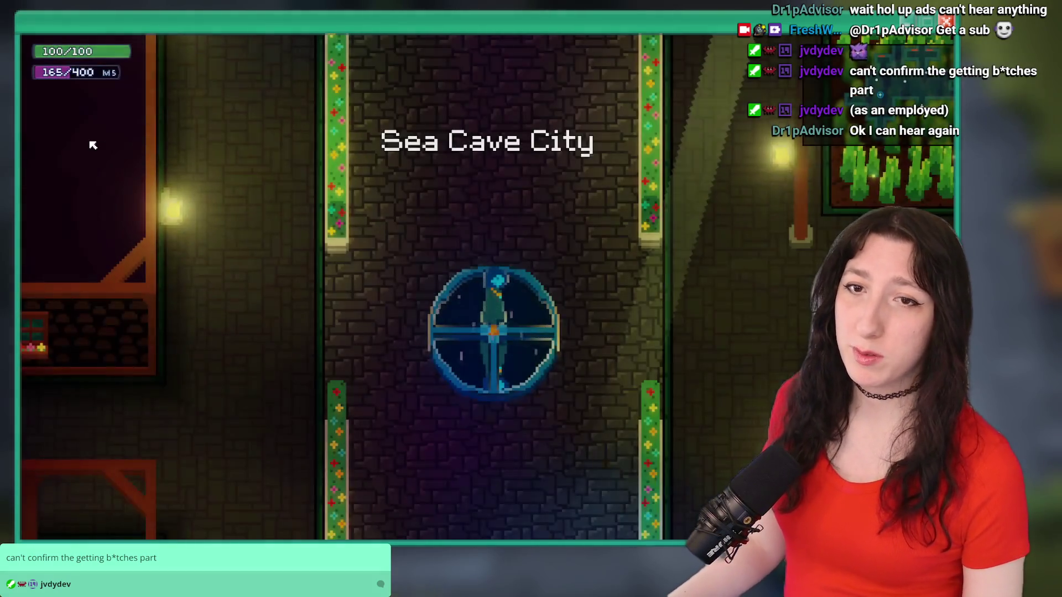
{"action": "key", "text": "w"}
{"action": "key", "text": "s"}
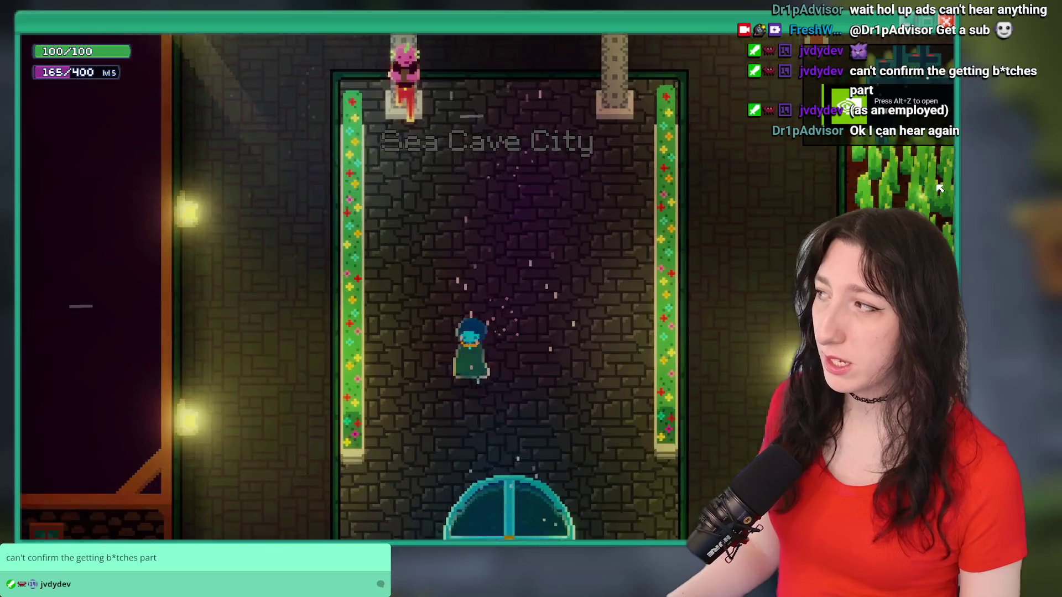
{"action": "key", "text": "d"}
{"action": "key", "text": "a"}
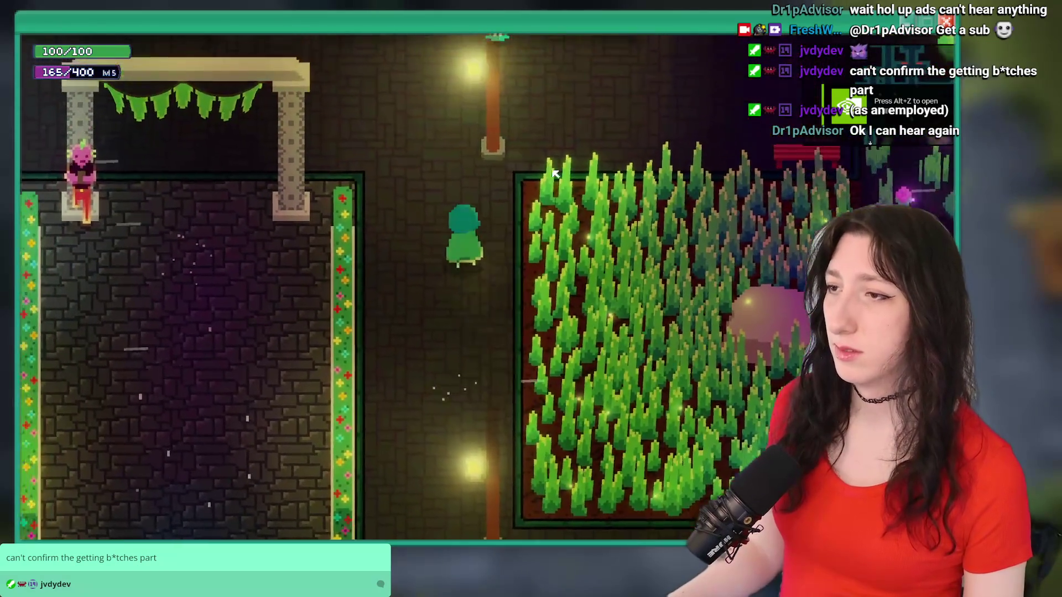
{"action": "key", "text": "w"}
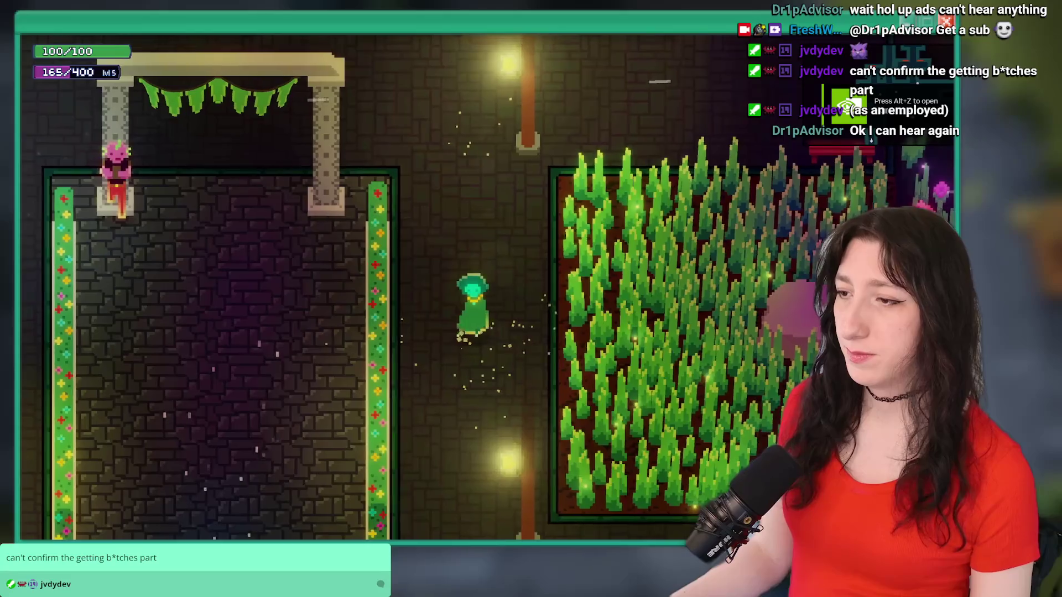
Walk the player to the pink character by the stone archway, triggering their dialogue.
{"action": "key", "text": "s"}
{"action": "key", "text": "w"}
{"action": "key", "text": "s"}
{"action": "key", "text": "d"}
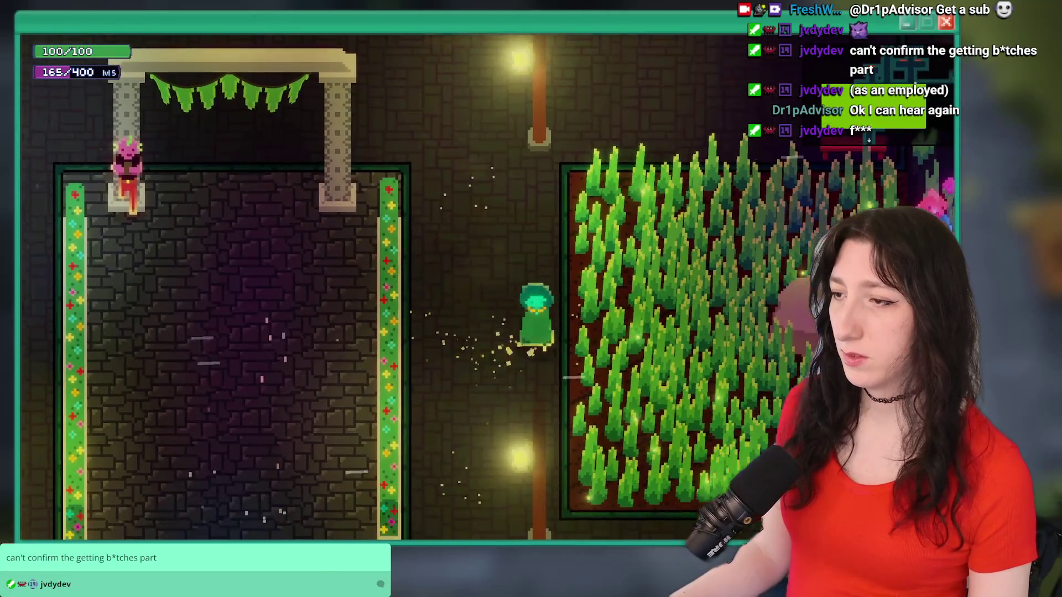
{"action": "key", "text": "a"}
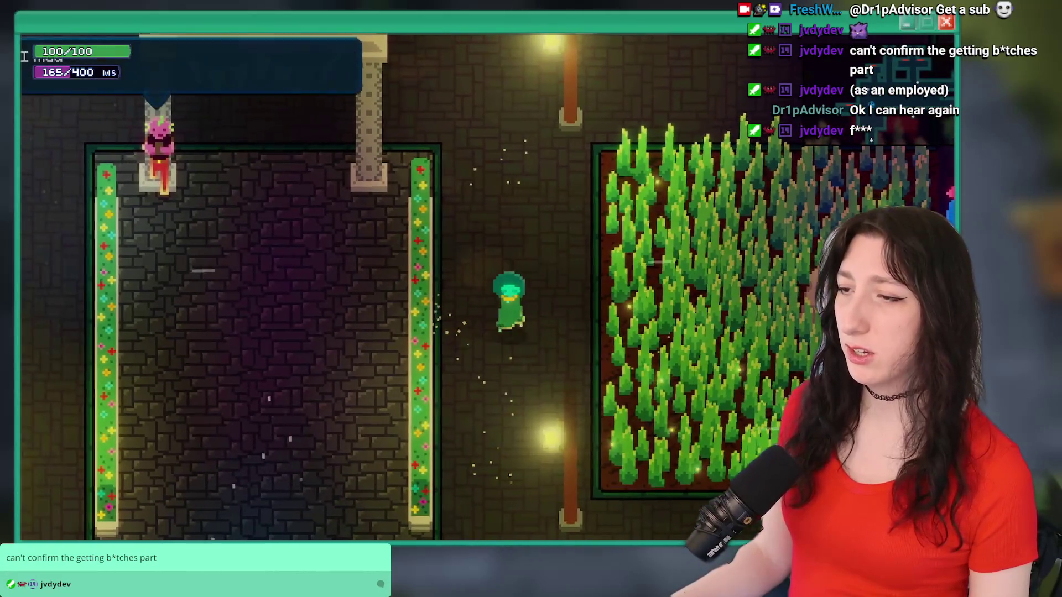
{"action": "key", "text": "d"}
{"action": "key", "text": "a"}
{"action": "key", "text": "d"}
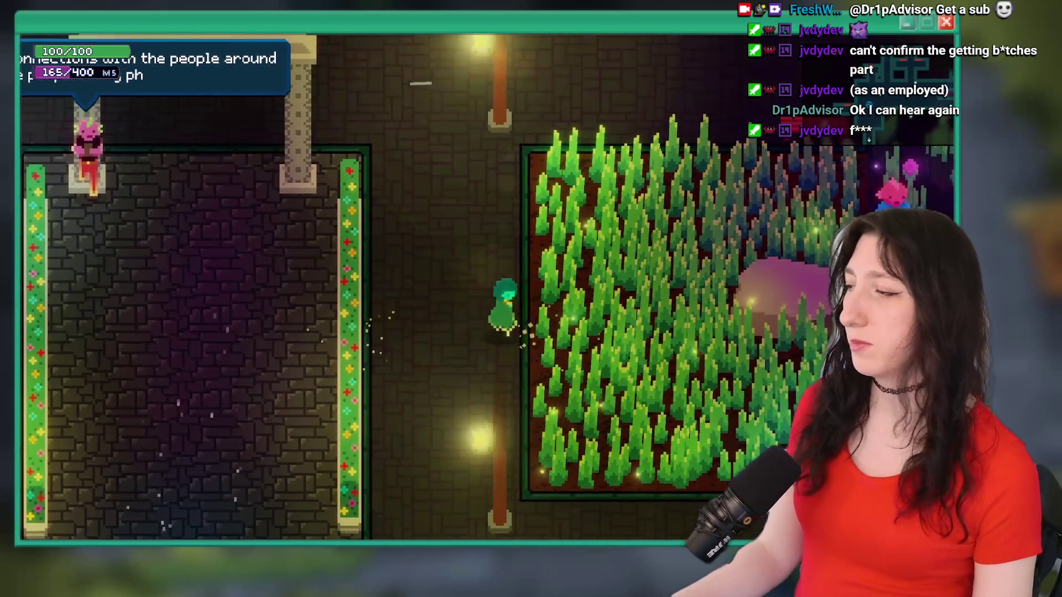
{"action": "key", "text": "w"}
{"action": "key", "text": "a"}
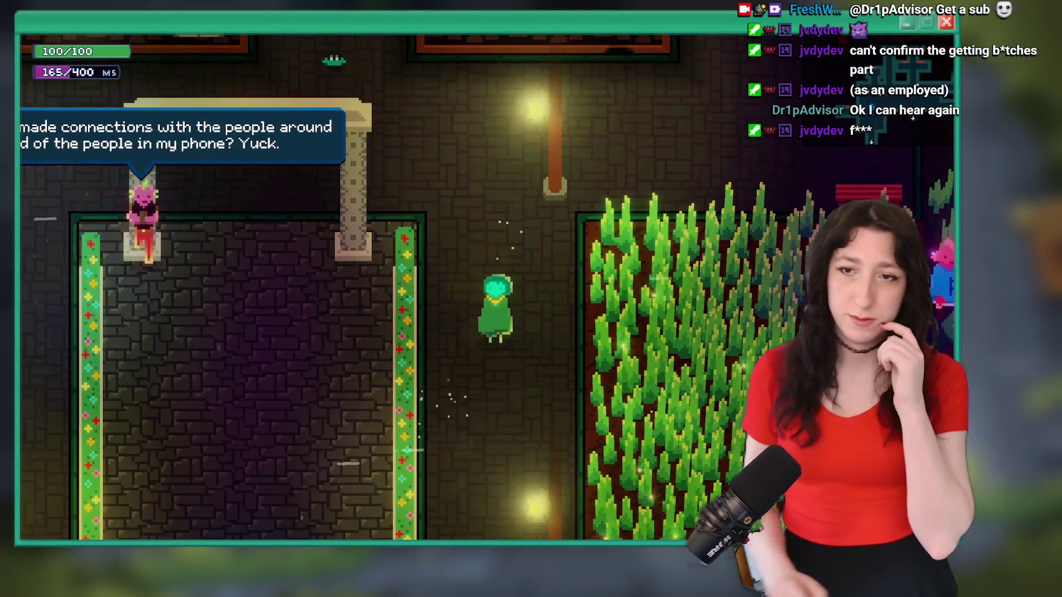
{"action": "key", "text": "s"}
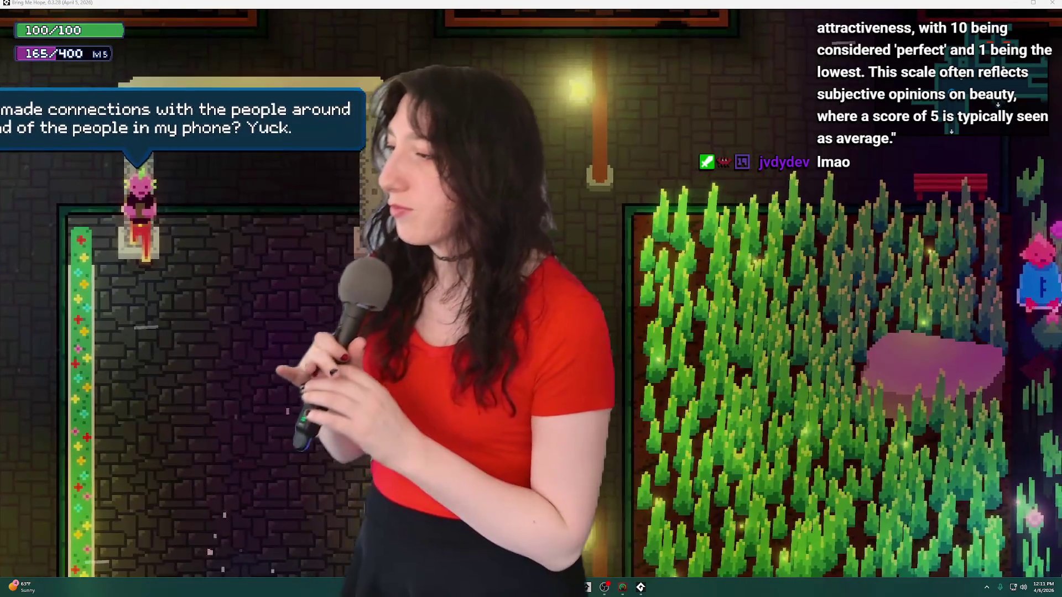
Dismiss the pink character's dialogue box with Space to resume play.
{"action": "key", "text": "space"}
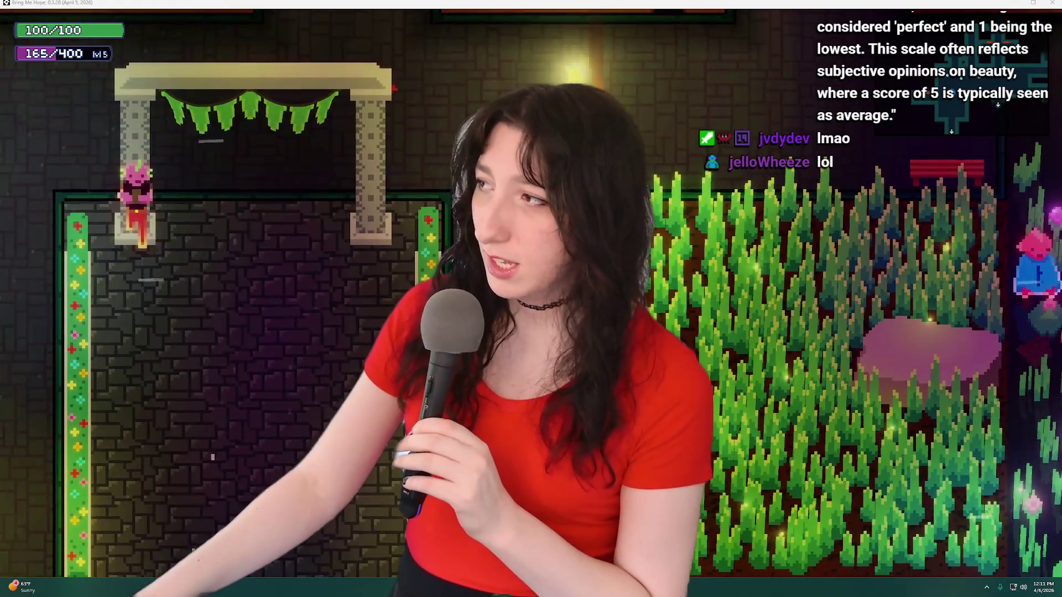
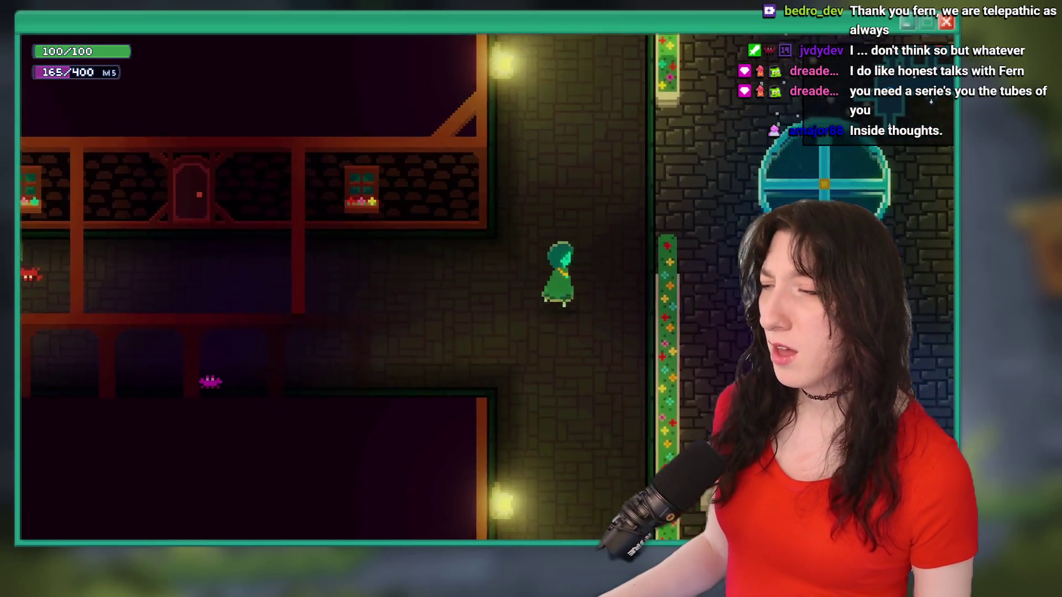
Walk the player past the teleporter and along the corridors toward the dropped item.
{"action": "key", "text": "d"}
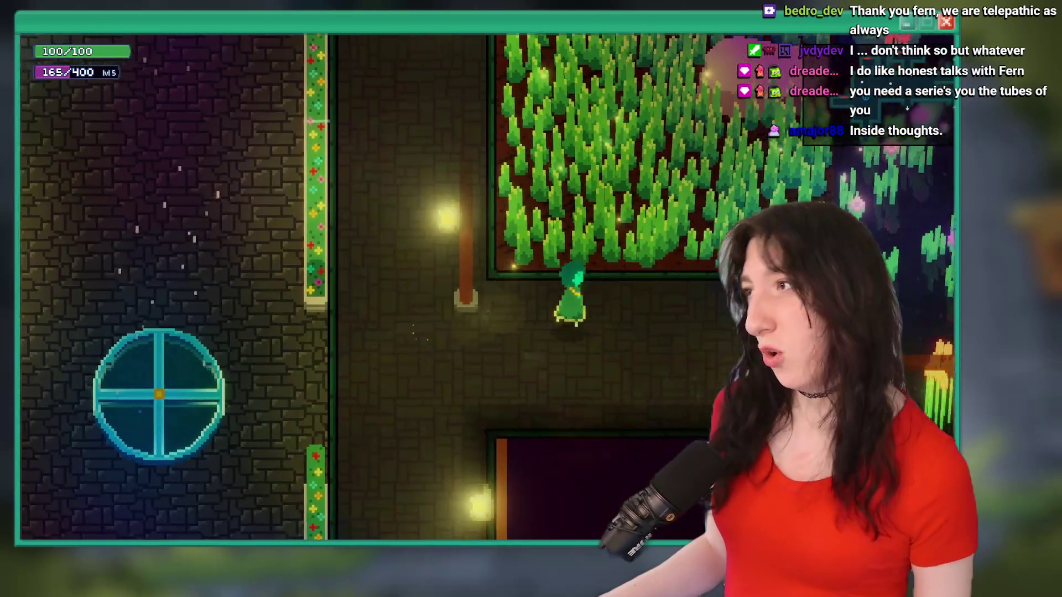
{"action": "key", "text": "w"}
{"action": "key", "text": "a"}
{"action": "key", "text": "s"}
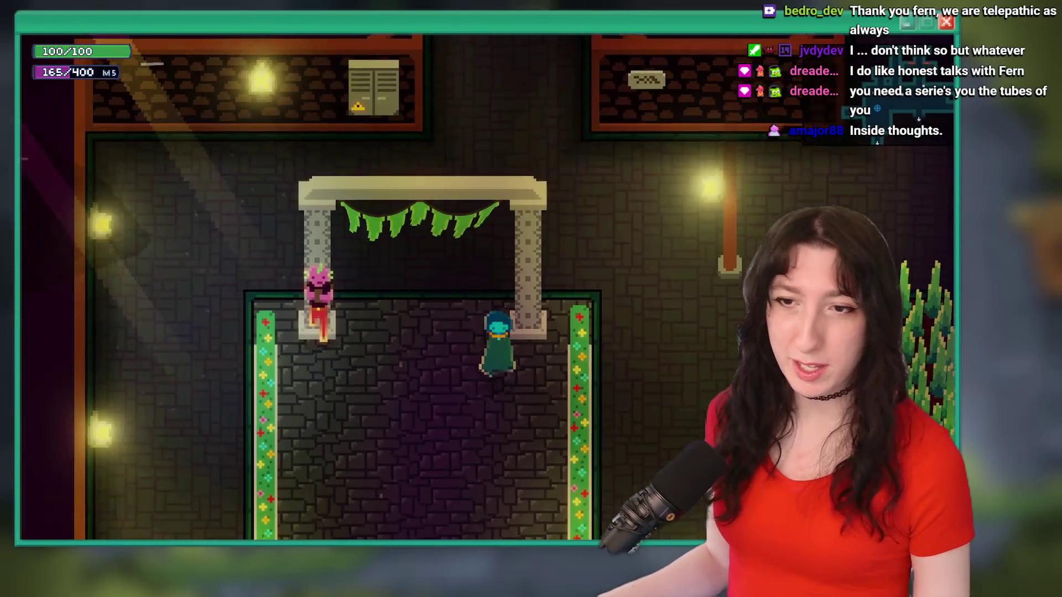
{"action": "key", "text": "s"}
{"action": "key", "text": "a"}
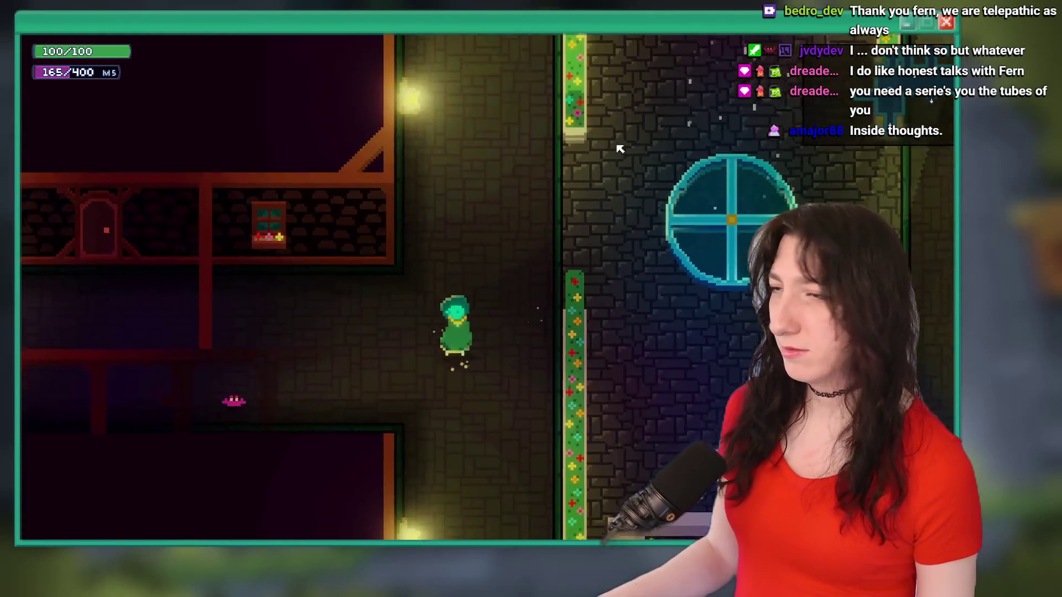
Take the game out of fullscreen, move its window lower, and restore fullscreen.
{"action": "key", "text": "alt+Return"}
{"action": "mouse_move", "coordinate": [622, 75]}
{"action": "left_mouse_down"}
{"action": "mouse_move", "coordinate": [609, 255]}
{"action": "mouse_move", "coordinate": [613, 27]}
{"action": "mouse_move", "coordinate": [610, 300]}
{"action": "left_mouse_up"}
{"action": "key", "text": "alt+Return"}
Toggle the inventory beside the Matrix Accelerator – Chest pickup to check its tooltip, then close the game.
{"action": "key", "text": "w"}
{"action": "key", "text": "i"}
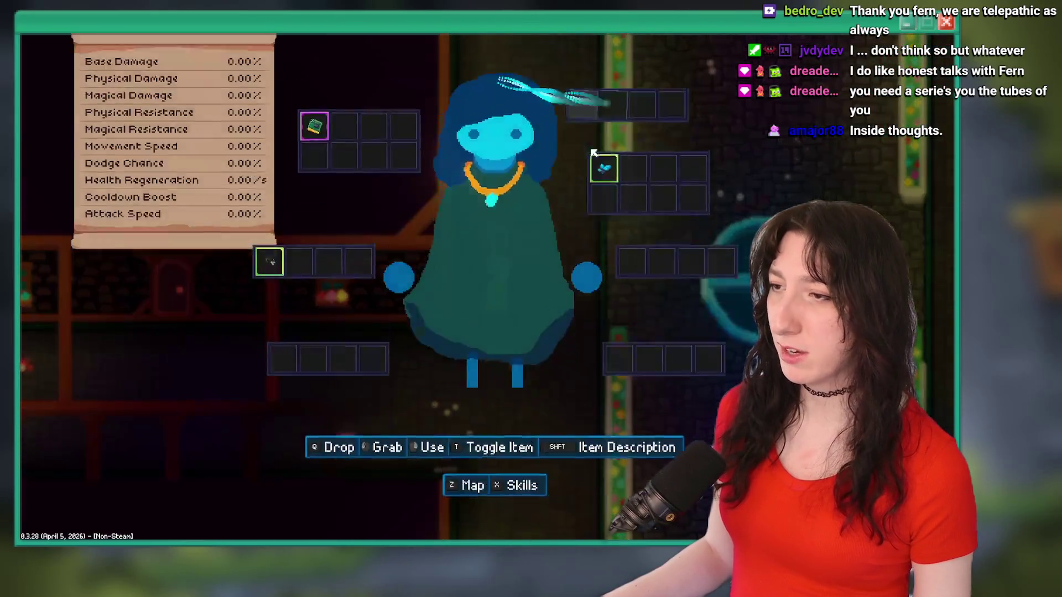
{"action": "key", "text": "i"}
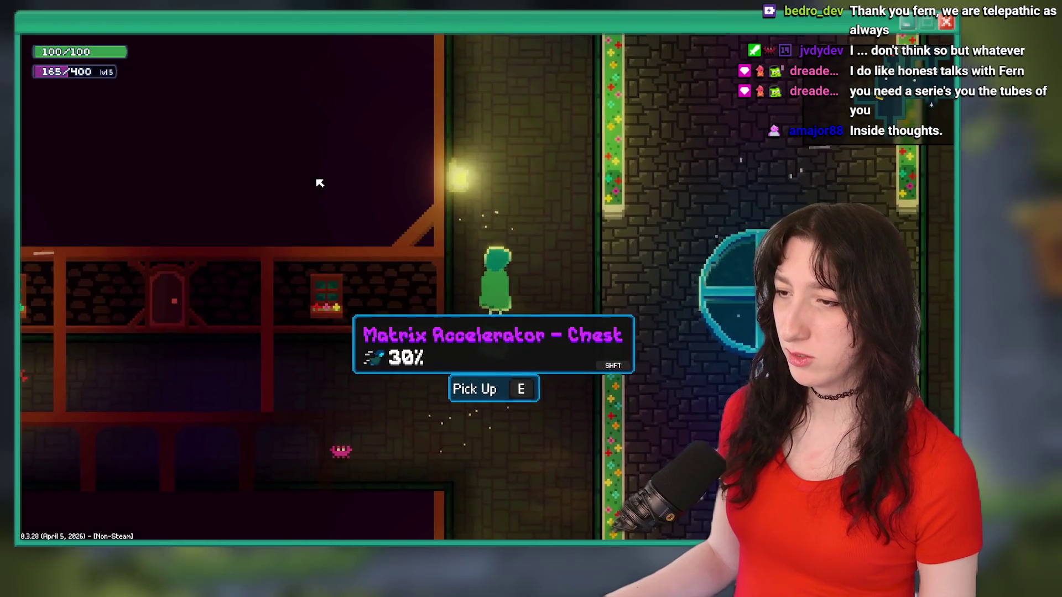
{"action": "key", "text": "d"}
{"action": "key", "text": "a"}
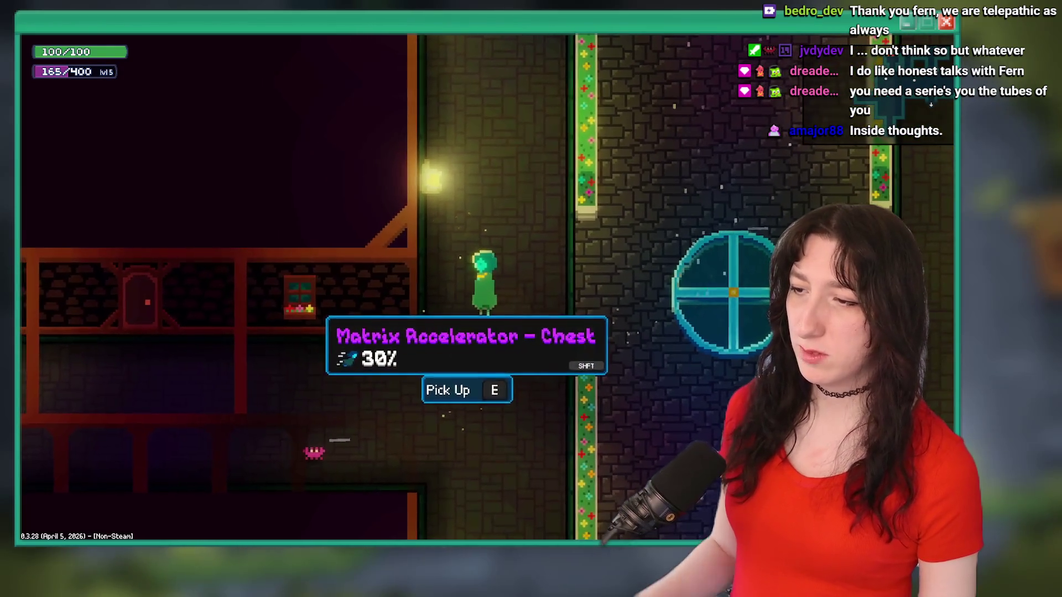
{"action": "key", "text": "i"}
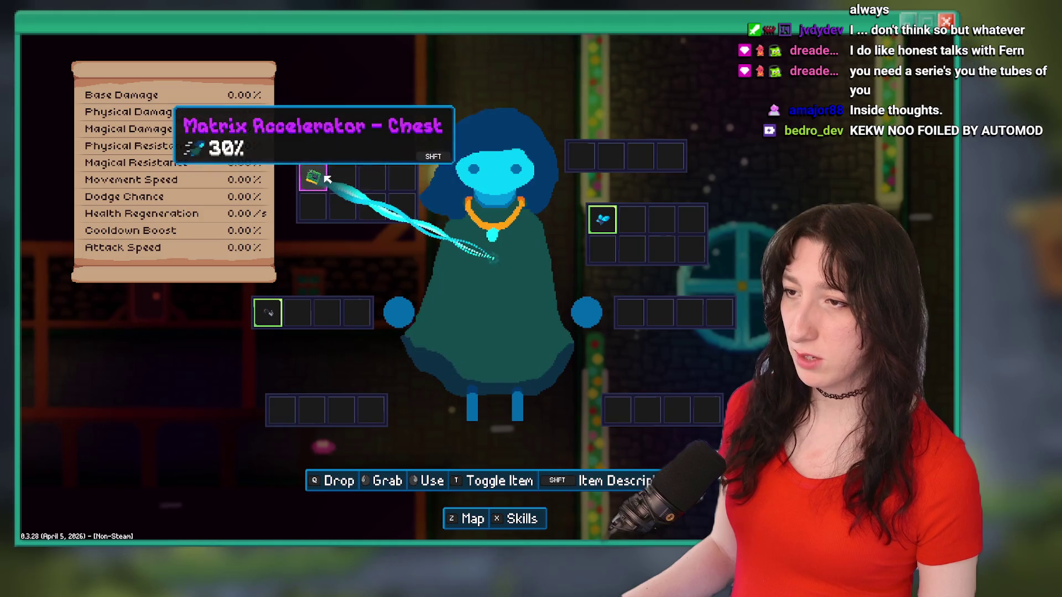
{"action": "key", "text": "alt+Tab"}
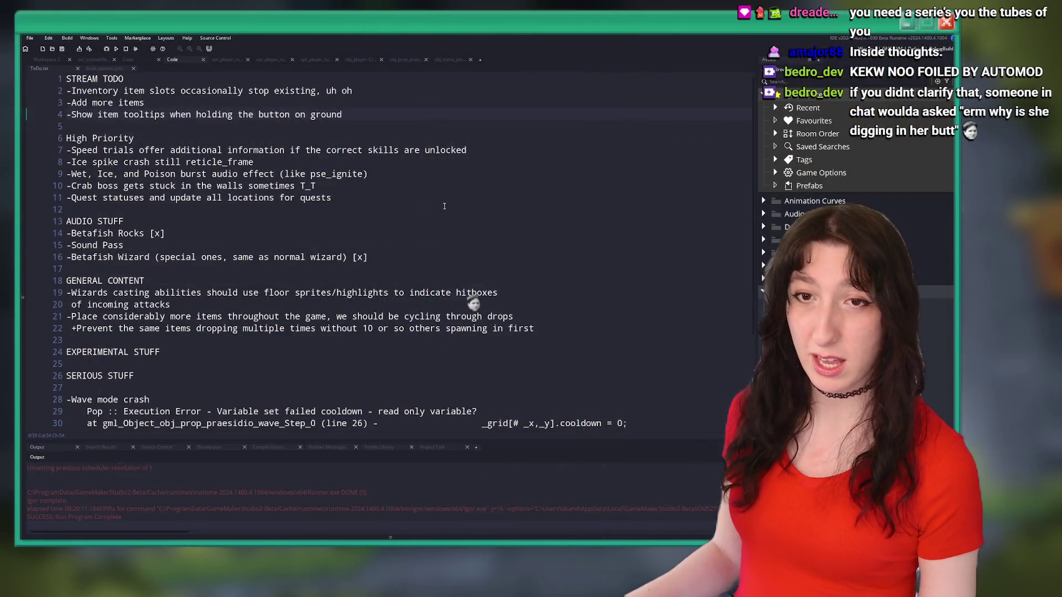
Search 'menu_inve', open obj_menu_inventory, and bring its Step event code into view.
{"action": "key", "text": "ctrl+t"}
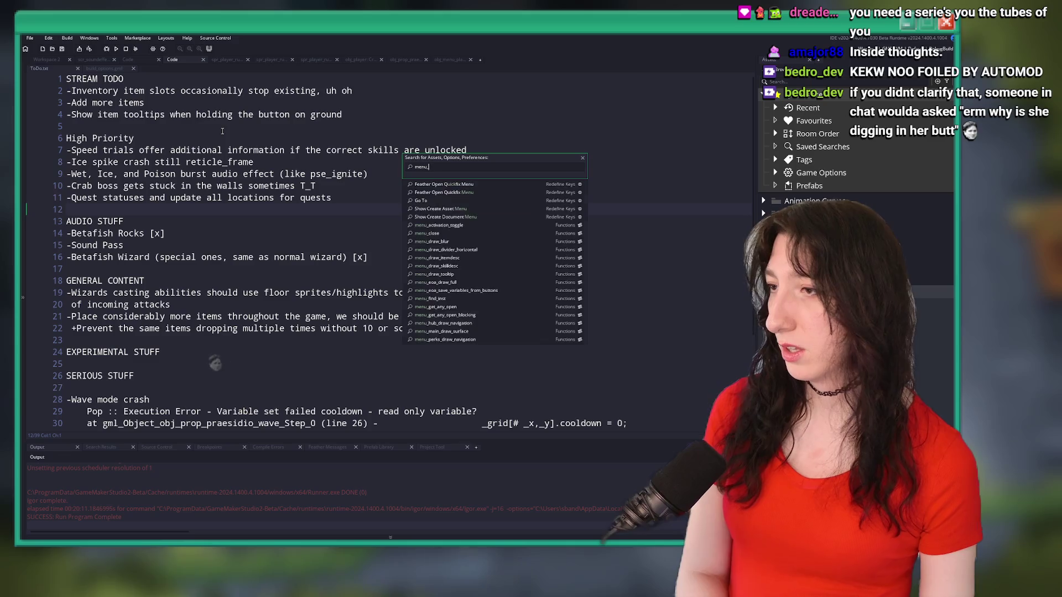
{"action": "type", "text": "menu_inve"}
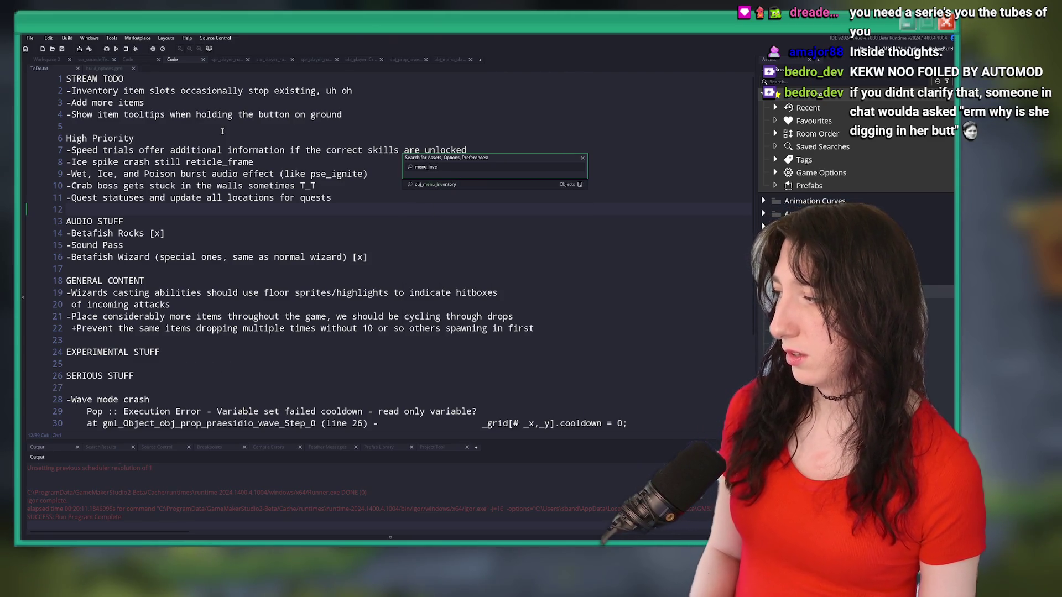
{"action": "key", "text": "Return"}
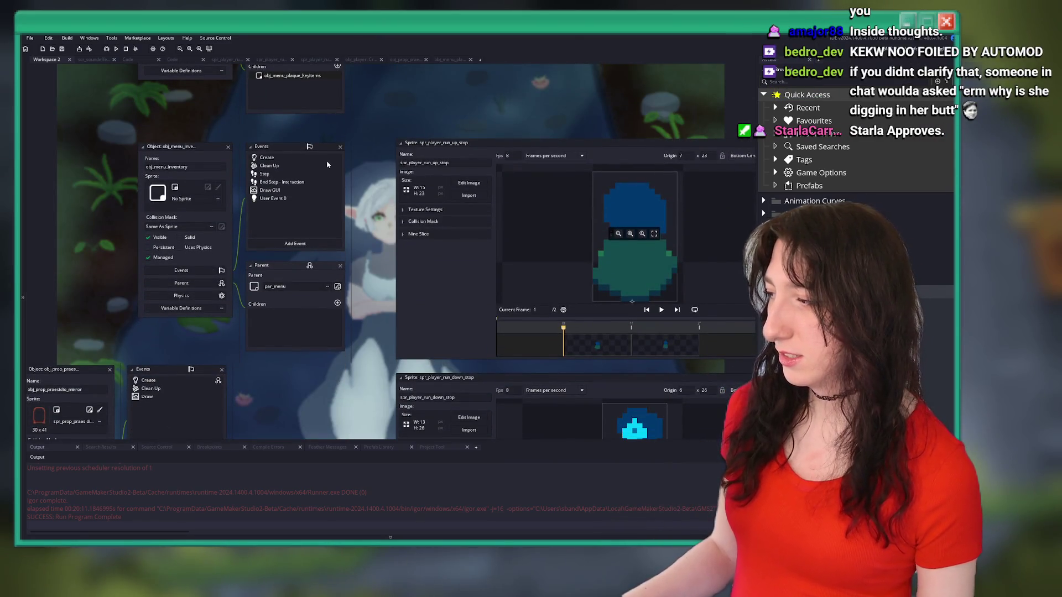
{"action": "double_click", "coordinate": [264, 174]}
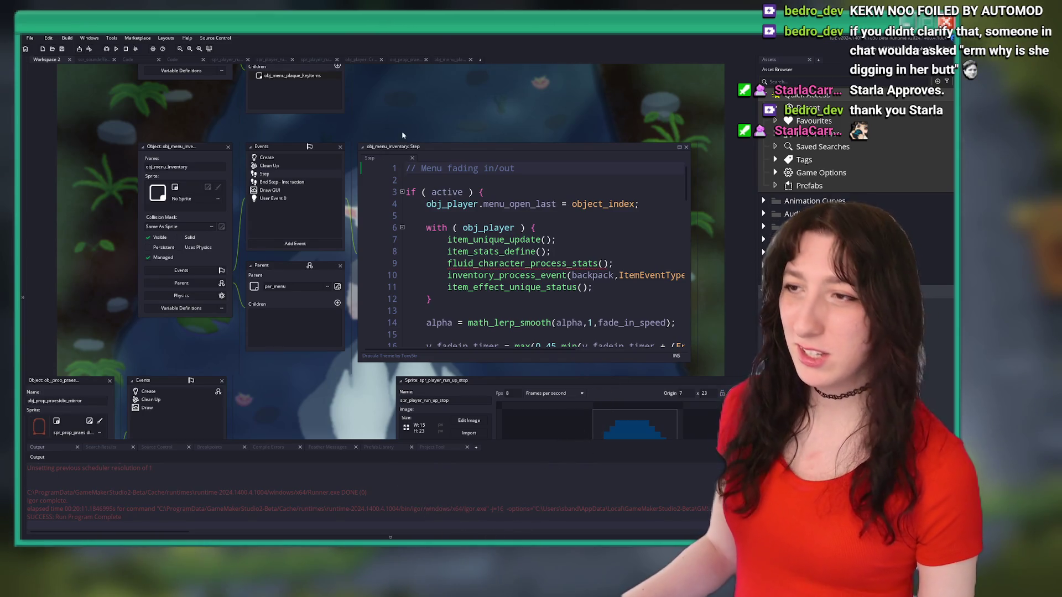
{"action": "left_click_drag", "start_coordinate": [442, 97], "coordinate": [382, 272]}
{"action": "left_click_drag", "start_coordinate": [448, 145], "coordinate": [526, 10]}
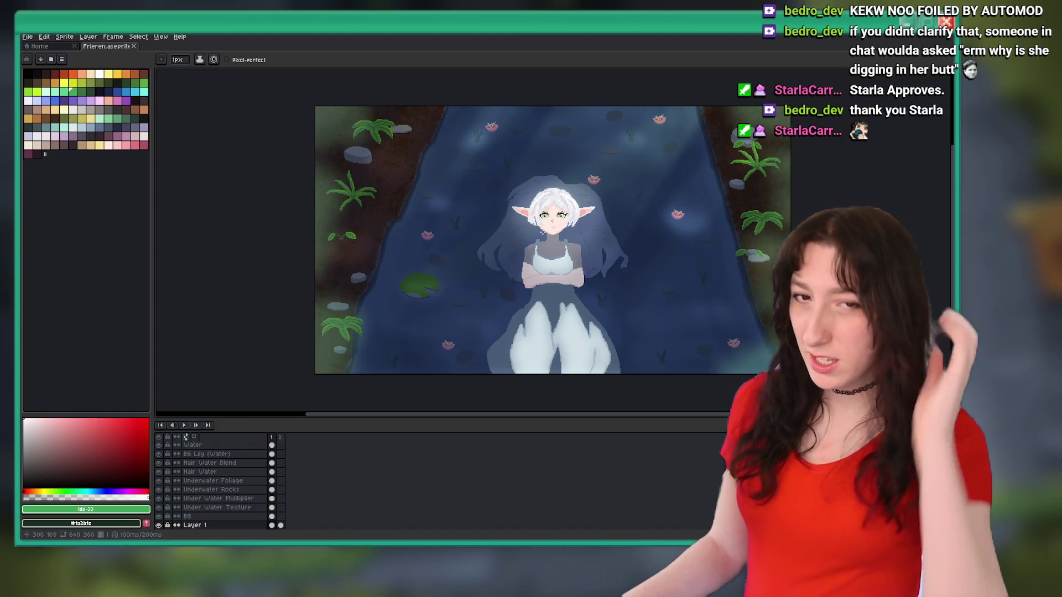
Zoom around the Frieren canvas with the timeline hidden, then restore the timeline.
{"action": "scroll", "coordinate": [526, 245], "scroll_direction": "up", "scroll_amount": 3}
{"action": "key", "text": "Tab"}
{"action": "scroll", "coordinate": [526, 245], "scroll_direction": "down", "scroll_amount": 4}
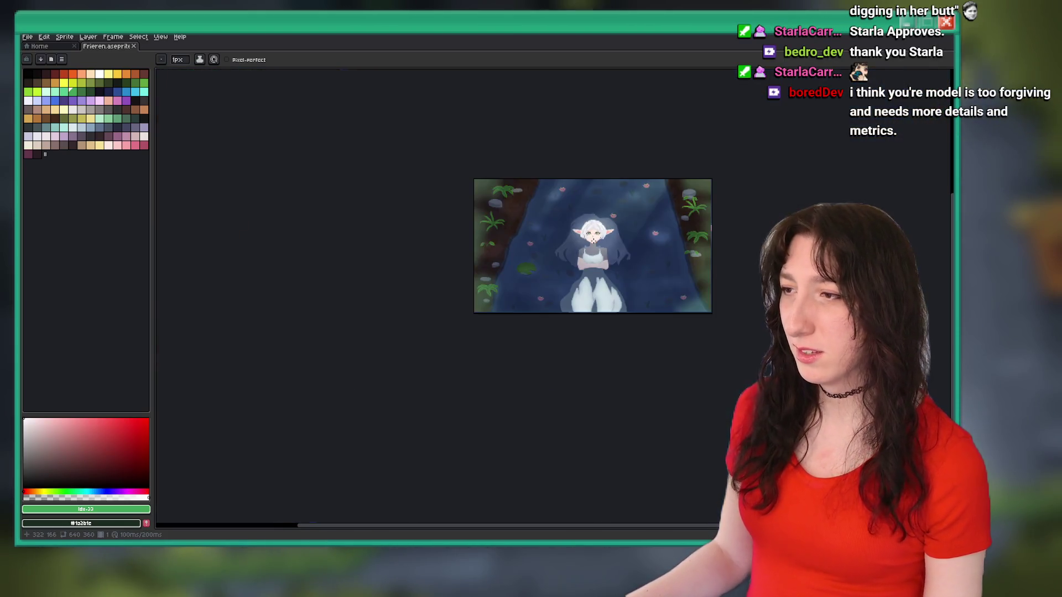
{"action": "scroll", "coordinate": [488, 293], "scroll_direction": "up", "scroll_amount": 2}
{"action": "scroll", "coordinate": [488, 293], "scroll_direction": "down", "scroll_amount": 3}
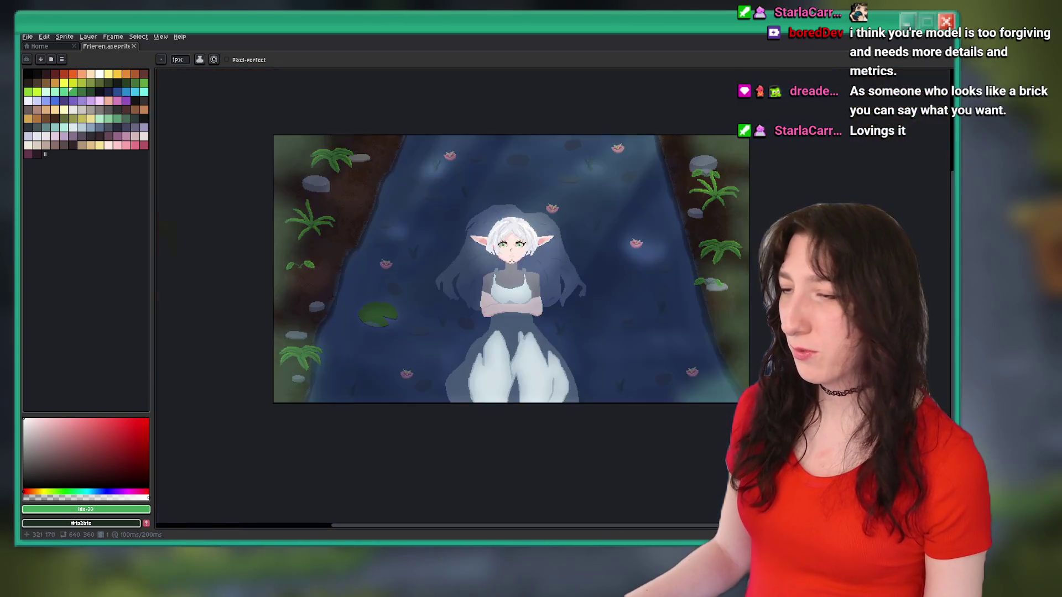
{"action": "scroll", "coordinate": [488, 294], "scroll_direction": "up", "scroll_amount": 3}
{"action": "key", "text": "Tab"}
Flip repeatedly between the frame-1 pixel art and the frame-2 reference image.
{"action": "key", "text": "Right"}
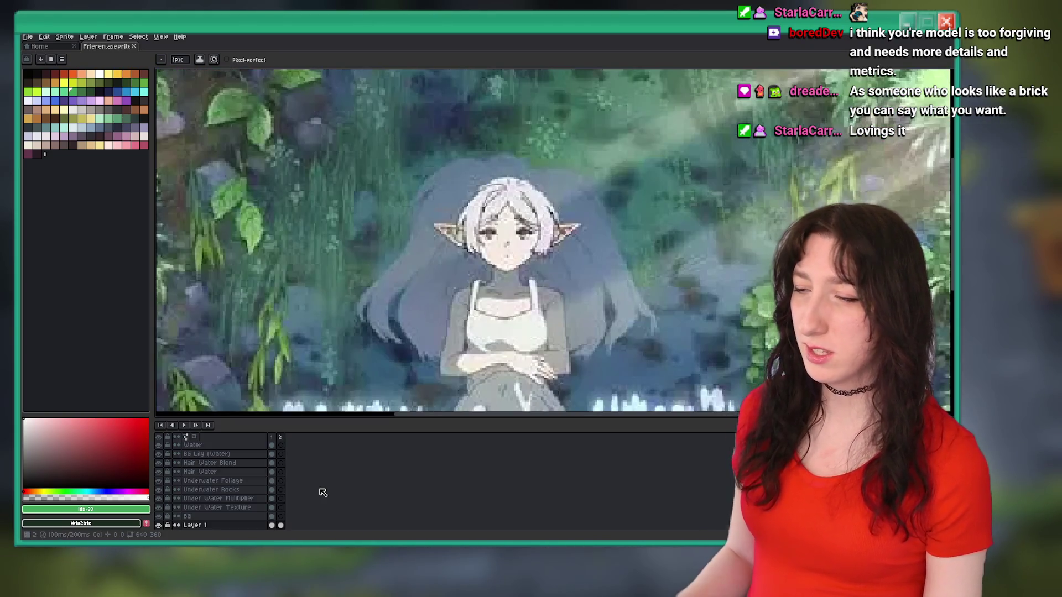
{"action": "key", "text": "Tab"}
{"action": "scroll", "coordinate": [323, 492], "scroll_direction": "down", "scroll_amount": 2}
{"action": "key", "text": "Left"}
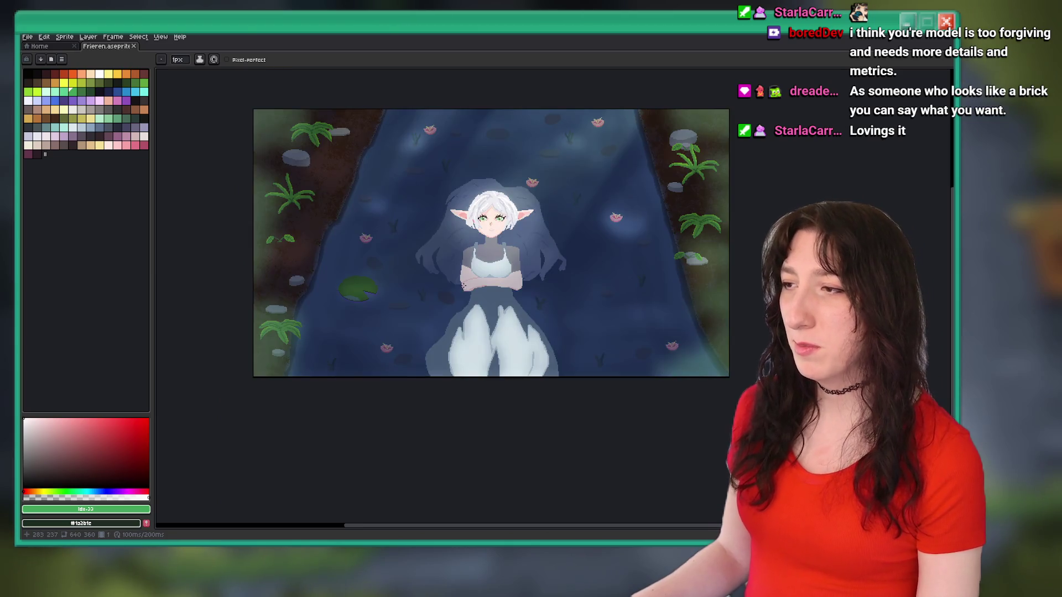
{"action": "key", "text": "Right"}
{"action": "key", "text": "Left"}
{"action": "key", "text": "Right"}
{"action": "key", "text": "Left"}
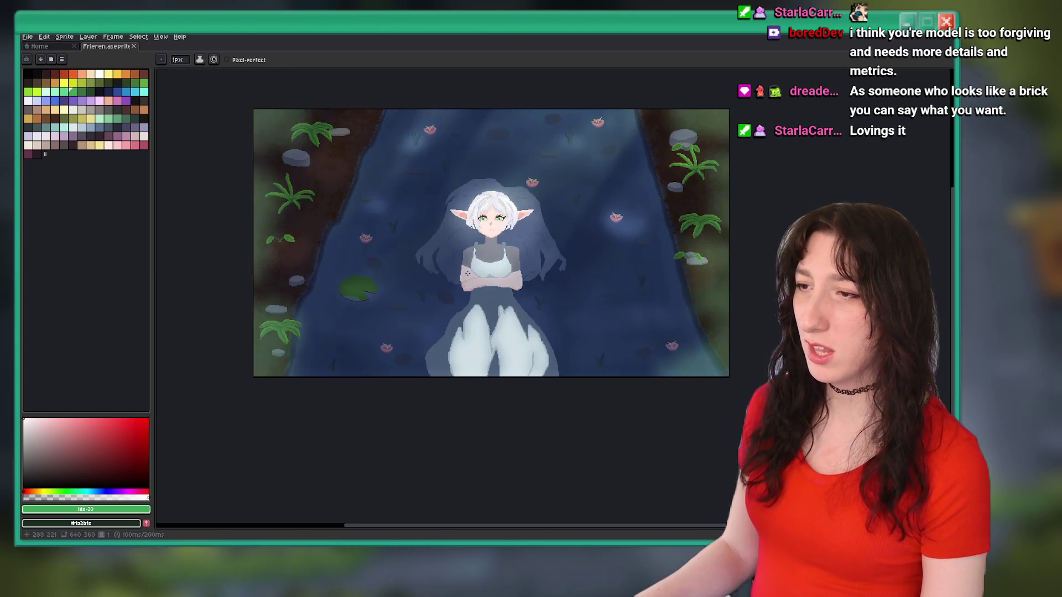
{"action": "key", "text": "Right"}
{"action": "key", "text": "Left"}
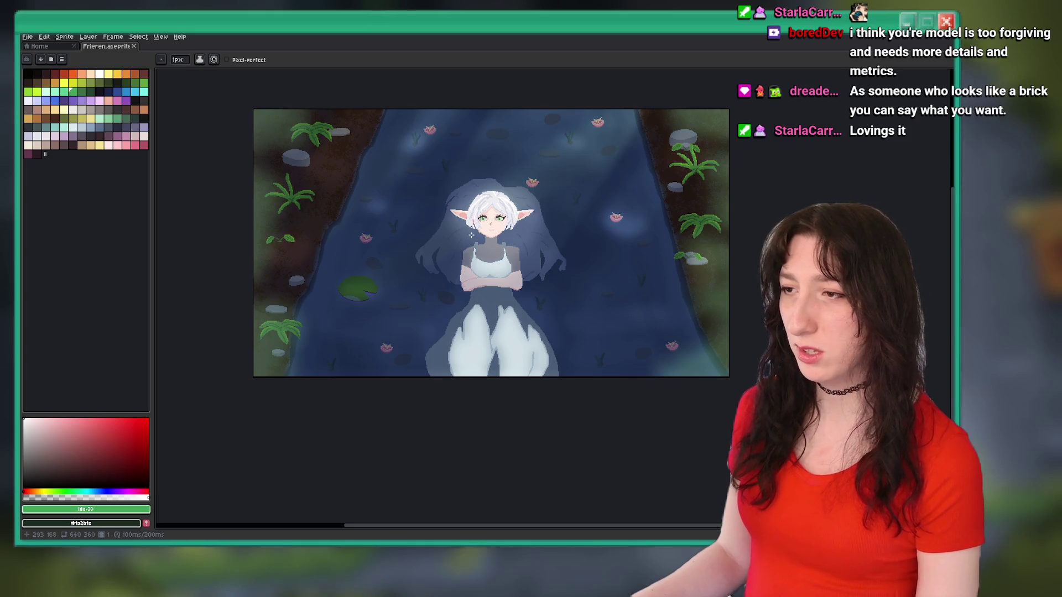
Zoom and compare the two frames again, ending on frame 1, then return to GameMaker.
{"action": "scroll", "coordinate": [471, 235], "scroll_direction": "up", "scroll_amount": 3}
{"action": "scroll", "coordinate": [467, 246], "scroll_direction": "down", "scroll_amount": 1}
{"action": "scroll", "coordinate": [463, 259], "scroll_direction": "up", "scroll_amount": 1}
{"action": "scroll", "coordinate": [458, 279], "scroll_direction": "down", "scroll_amount": 3}
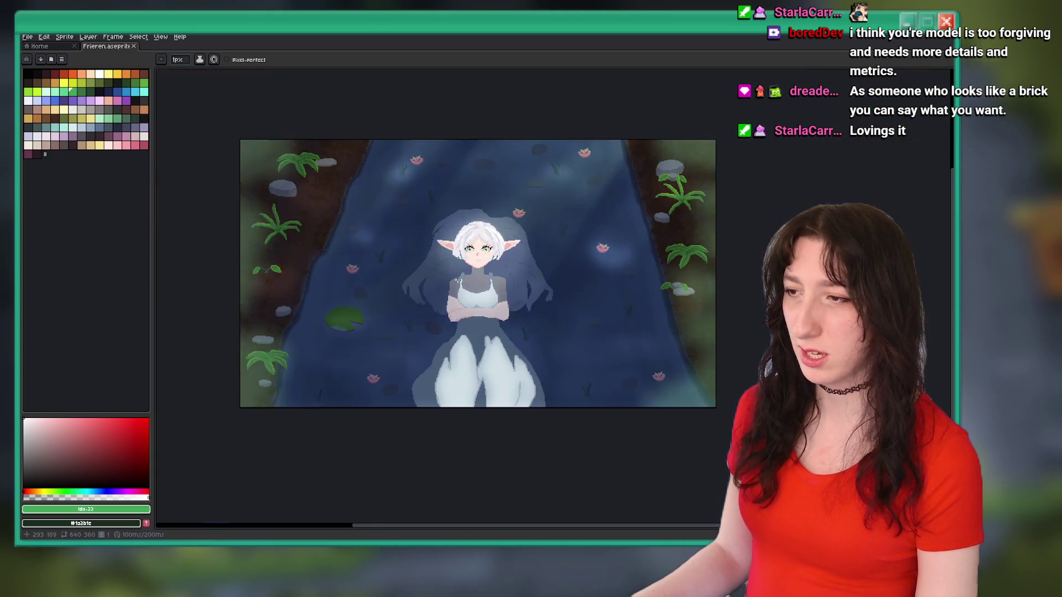
{"action": "key", "text": "Right"}
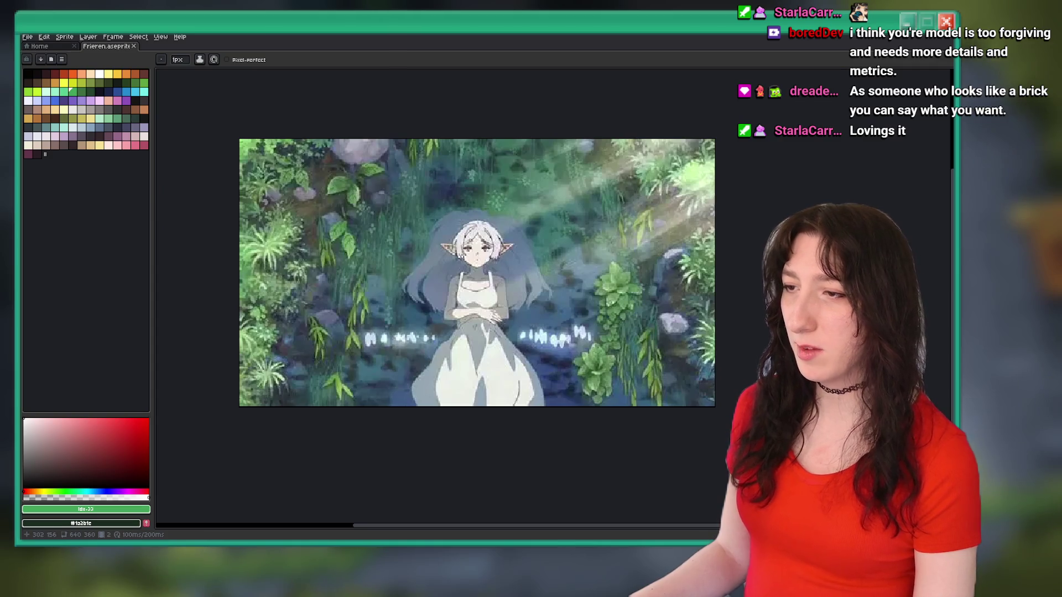
{"action": "key", "text": "Left"}
{"action": "key", "text": "Right"}
{"action": "key", "text": "Left"}
{"action": "key", "text": "Right"}
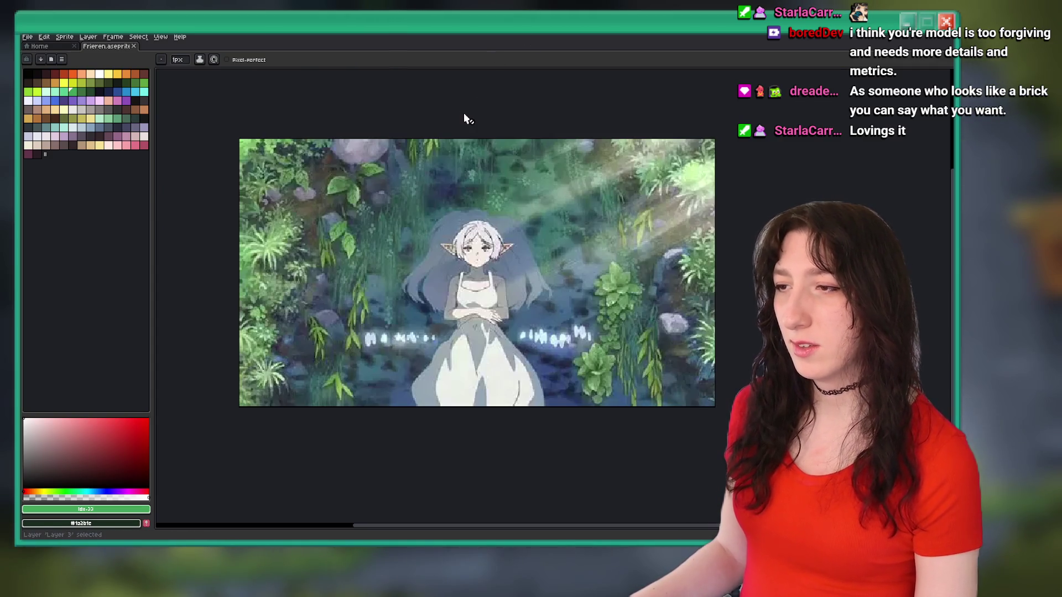
{"action": "key", "text": "Left"}
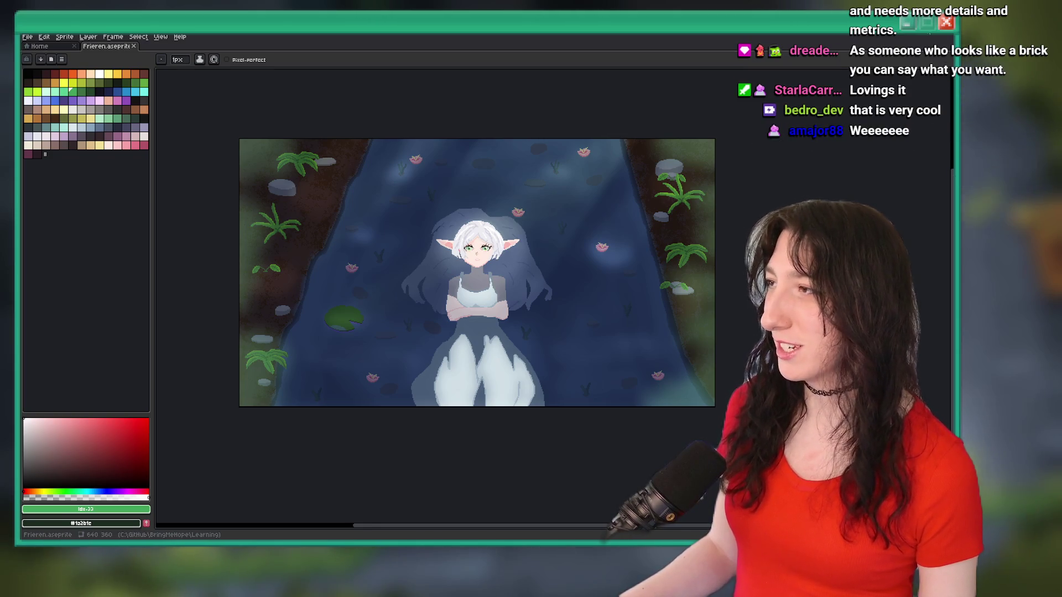
{"action": "key", "text": "alt+Tab"}
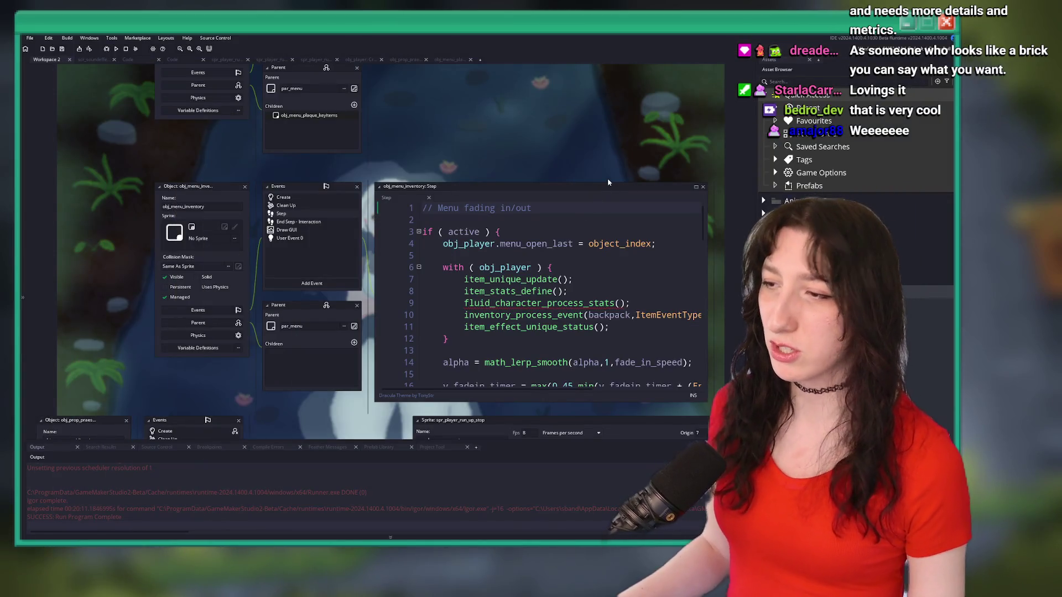
Search obj_menu_inventory's Step code for INPUT and step through every match.
{"action": "left_click_drag", "start_coordinate": [607, 182], "coordinate": [564, 109]}
{"action": "key", "text": "ctrl+f"}
{"action": "type", "text": "smo"}
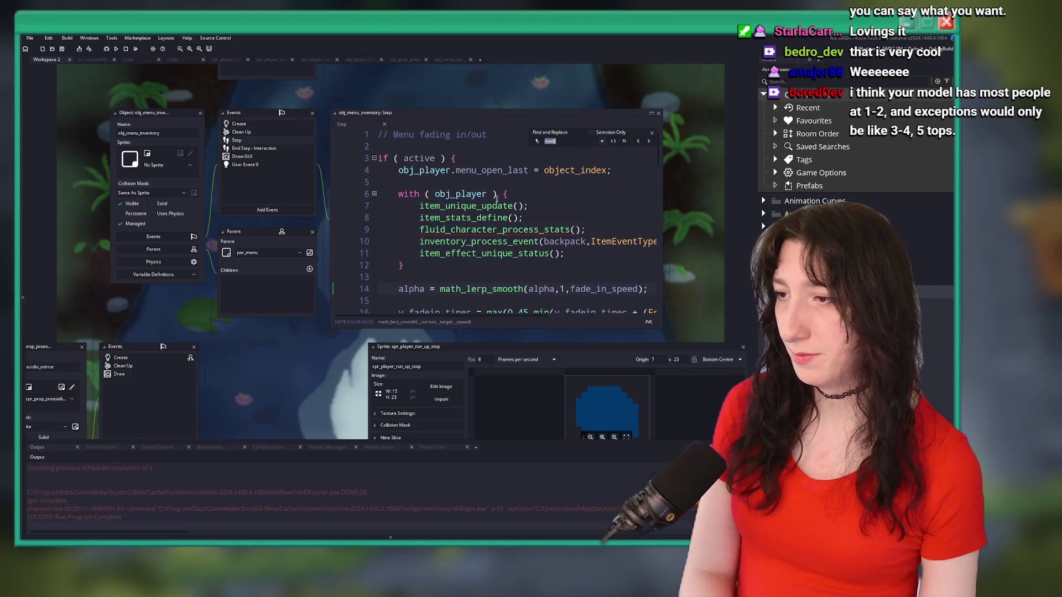
{"action": "type", "text": "INPUT."}
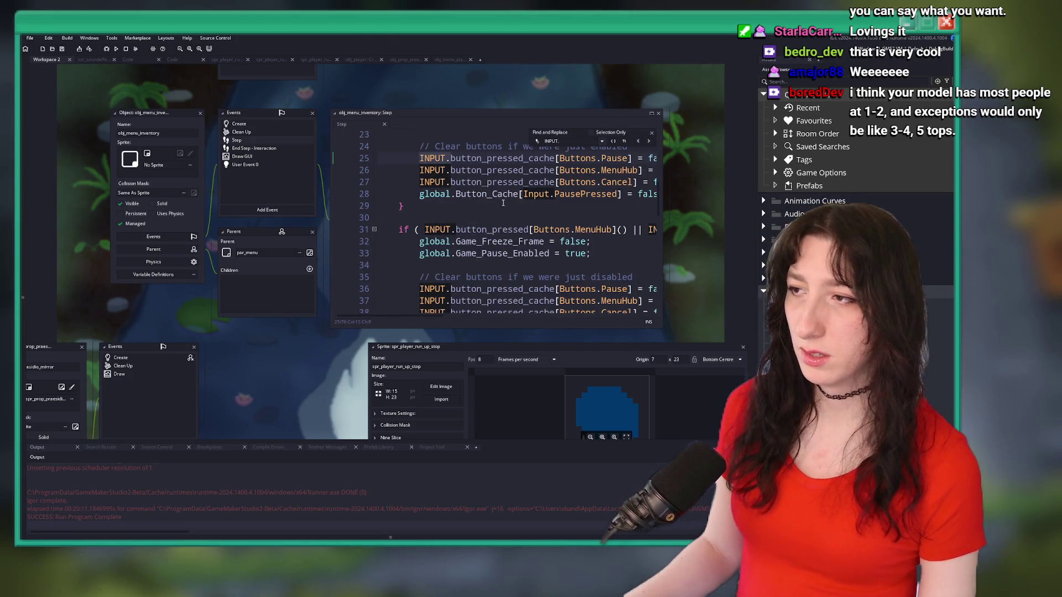
{"action": "key", "text": "BackSpace"}
{"action": "left_click", "coordinate": [647, 143]}
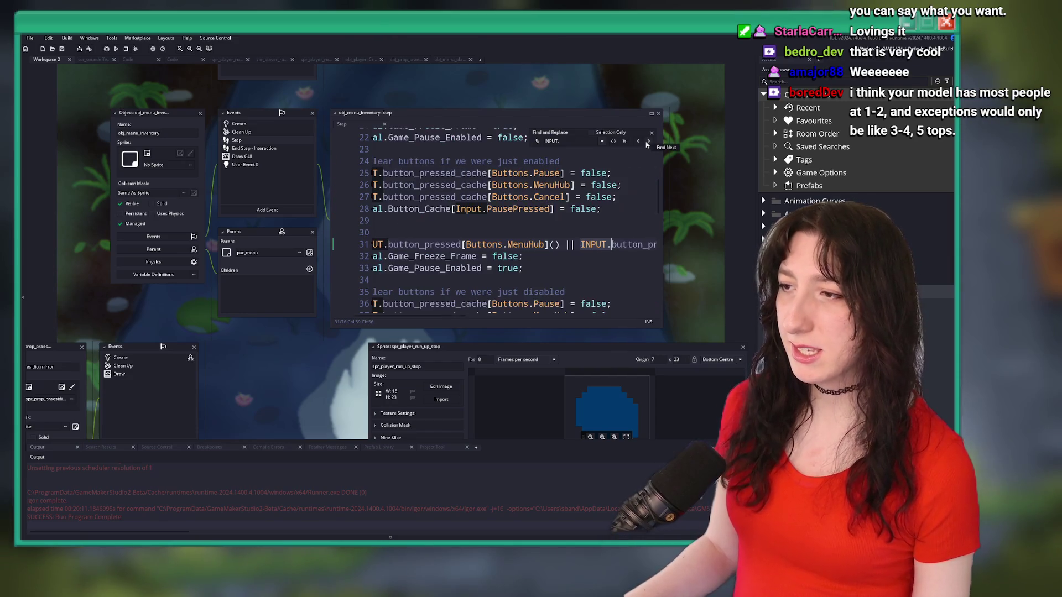
{"action": "left_click", "coordinate": [647, 143]}
{"action": "left_click", "coordinate": [647, 143]}
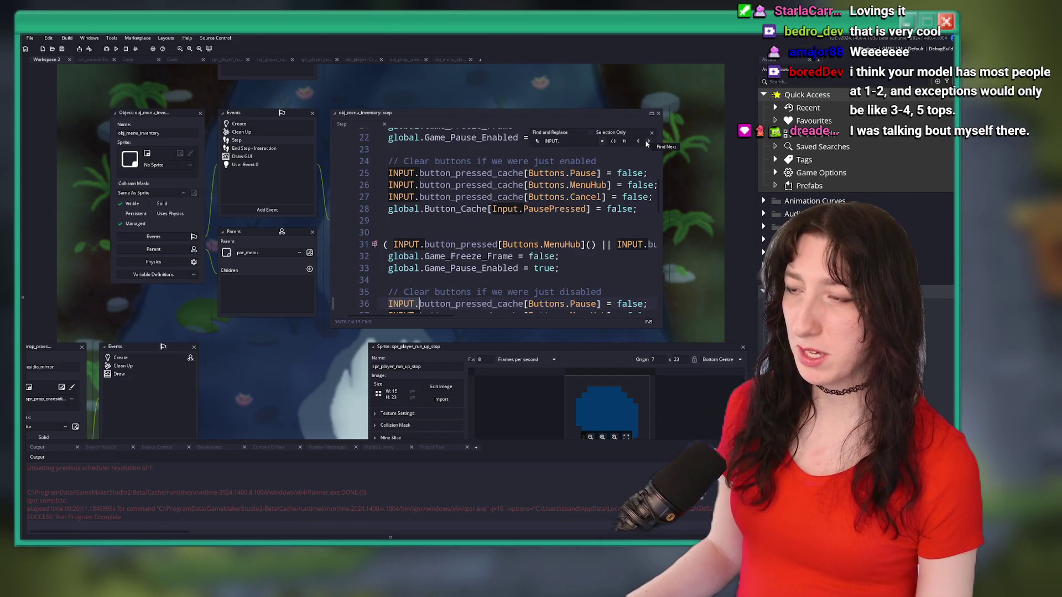
{"action": "left_click", "coordinate": [647, 143]}
{"action": "left_click", "coordinate": [647, 142]}
{"action": "left_click", "coordinate": [647, 143]}
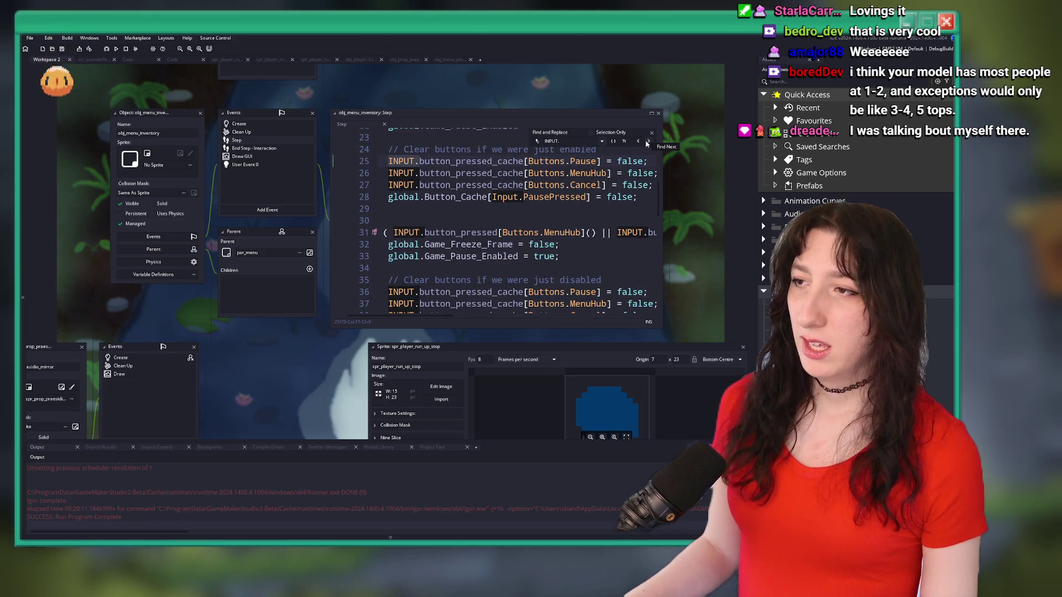
{"action": "left_click", "coordinate": [652, 133]}
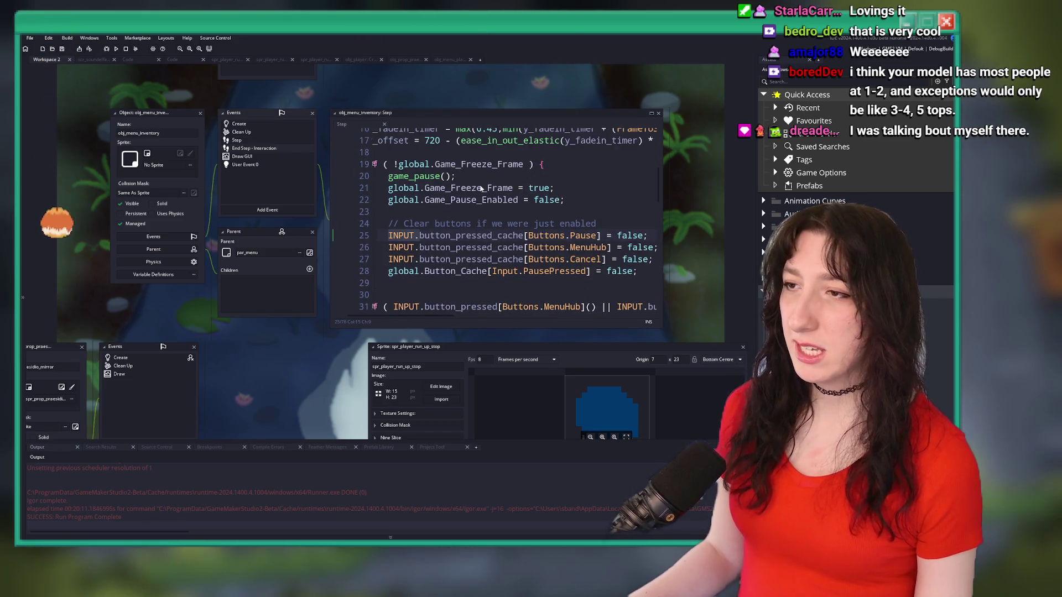
Open the End Step code, widen the editor, and step through its INPUT matches.
{"action": "double_click", "coordinate": [254, 148]}
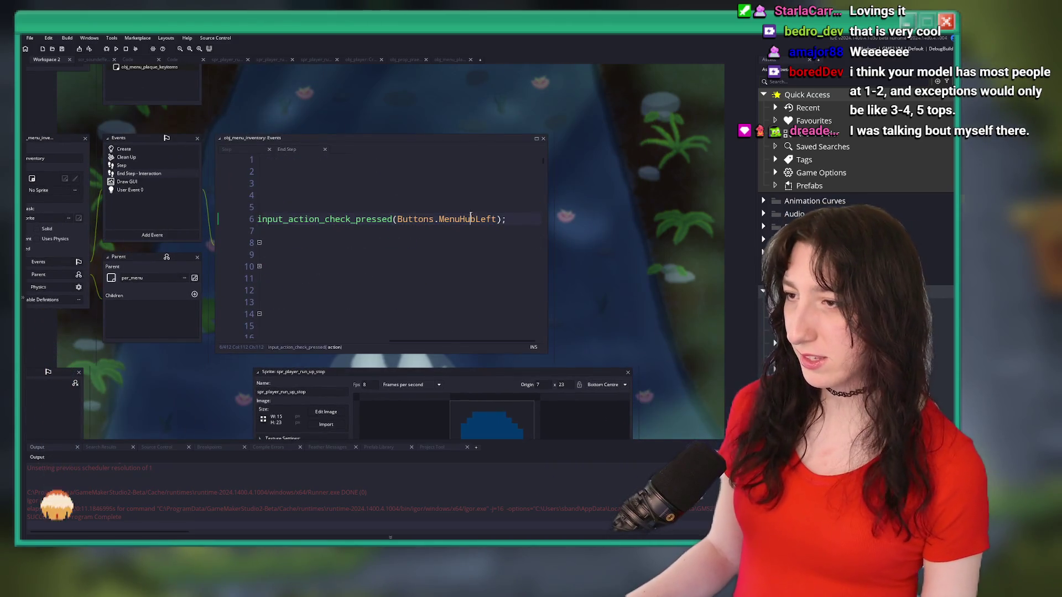
{"action": "left_click", "coordinate": [407, 220]}
{"action": "type", "text": "NPUT"}
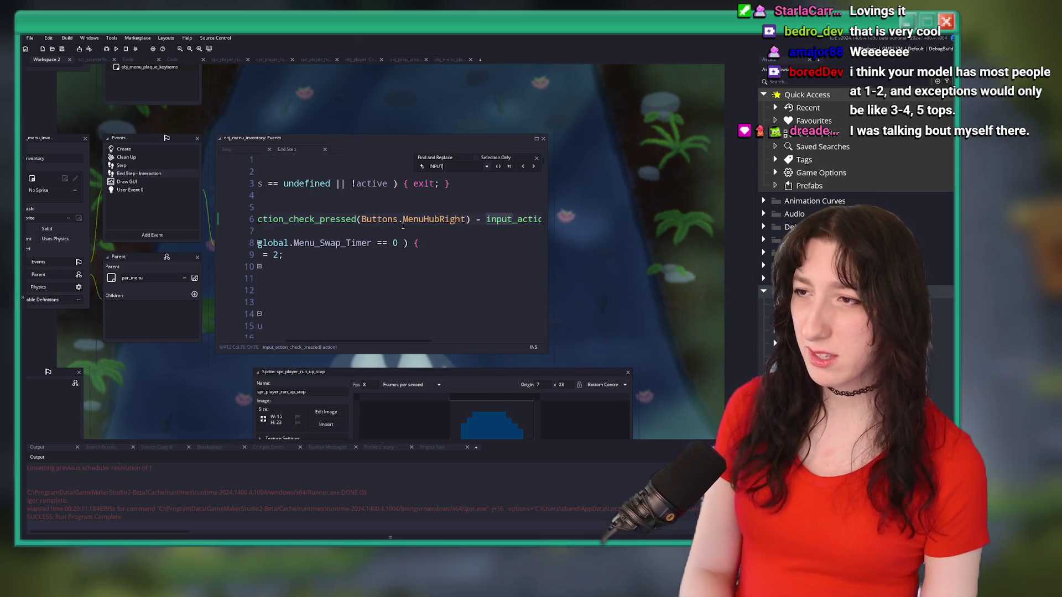
{"action": "key", "text": "Return"}
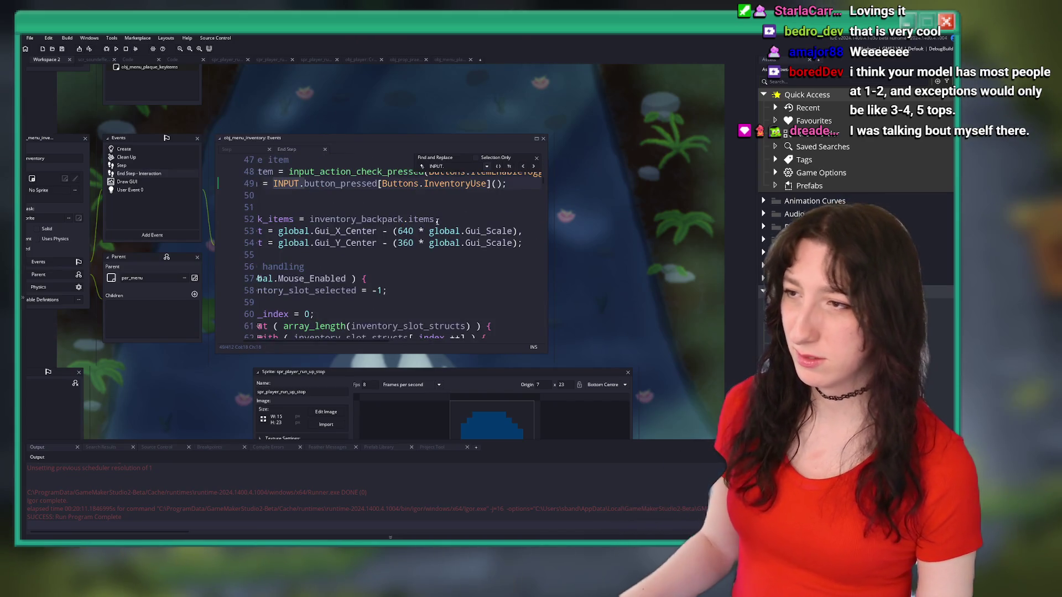
{"action": "left_click", "coordinate": [533, 167]}
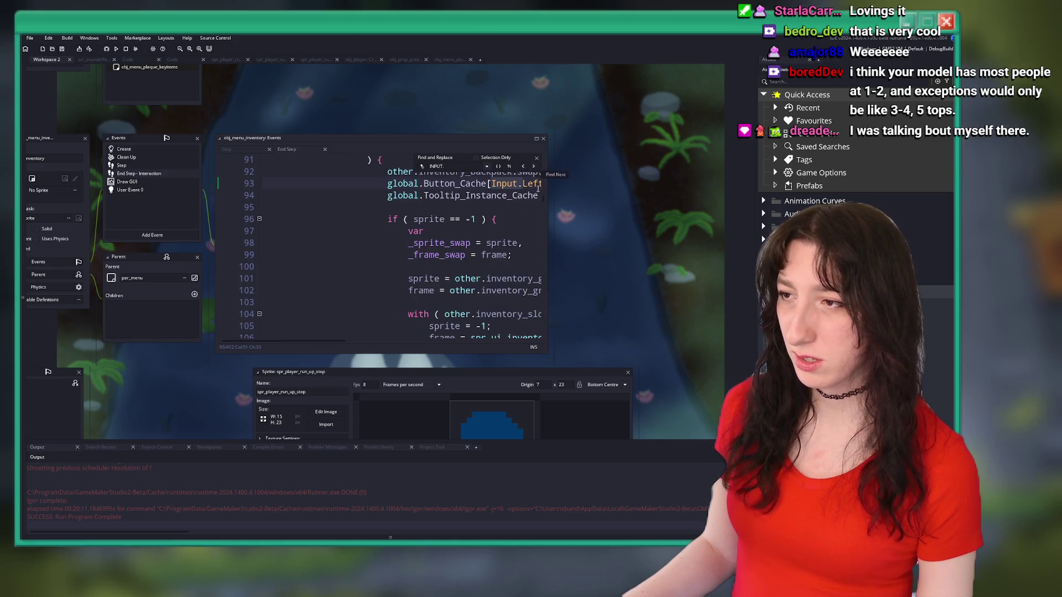
{"action": "left_click_drag", "start_coordinate": [547, 189], "coordinate": [722, 188]}
{"action": "left_click", "coordinate": [708, 166]}
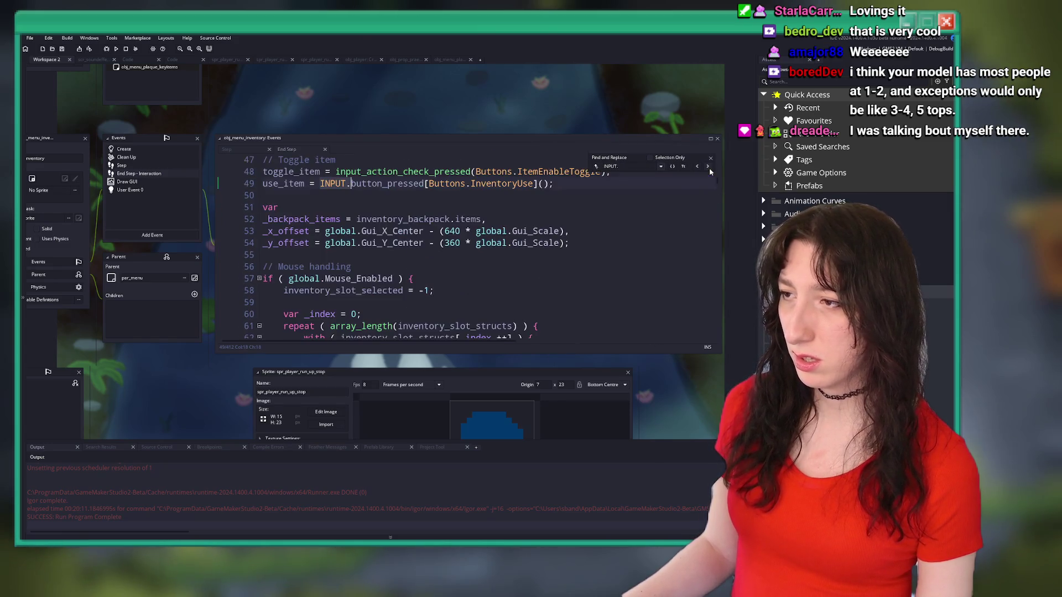
{"action": "left_click", "coordinate": [709, 169]}
{"action": "left_click", "coordinate": [709, 169]}
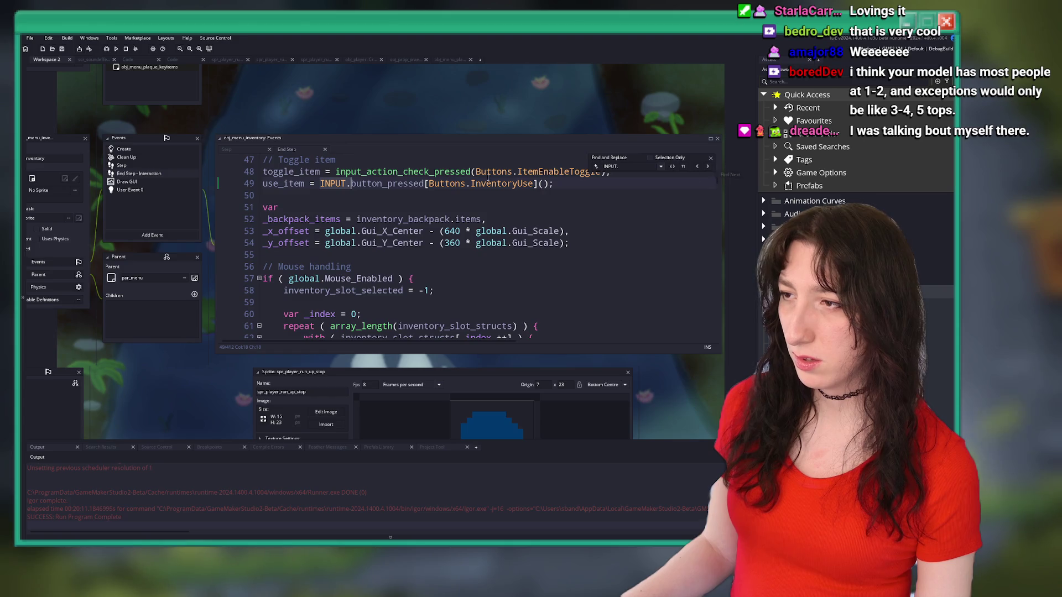
Open scr_input's button list and search the whole project for Modifier0.
{"action": "middle_click", "coordinate": [489, 188]}
{"action": "left_click", "coordinate": [448, 213]}
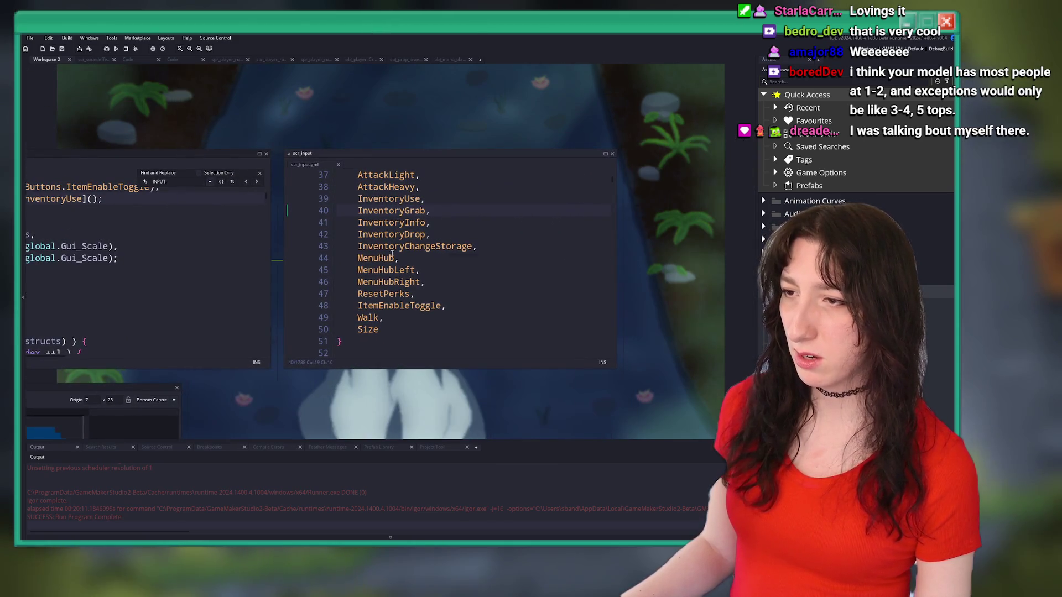
{"action": "scroll", "coordinate": [396, 307], "scroll_direction": "up", "scroll_amount": 5}
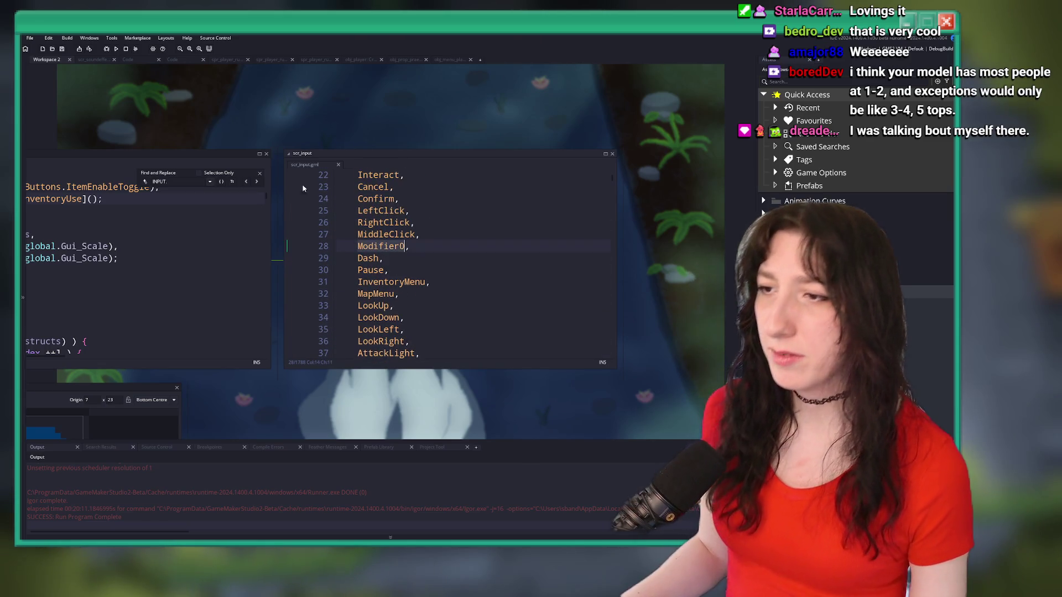
{"action": "left_click_drag", "start_coordinate": [268, 167], "coordinate": [410, 161]}
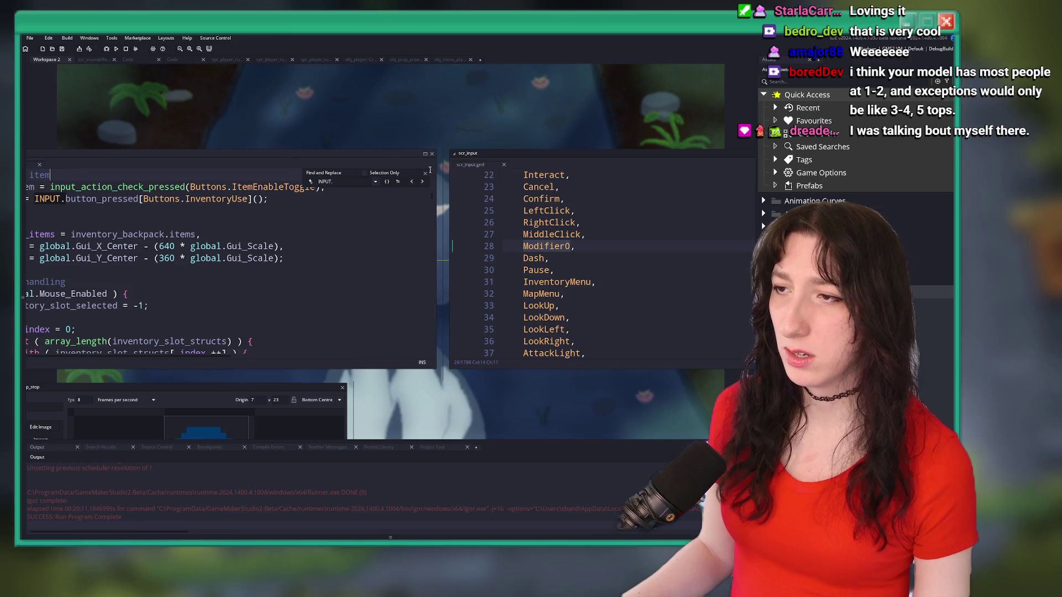
{"action": "left_click_drag", "start_coordinate": [247, 244], "coordinate": [341, 220]}
{"action": "key", "text": "ctrl+shift+f"}
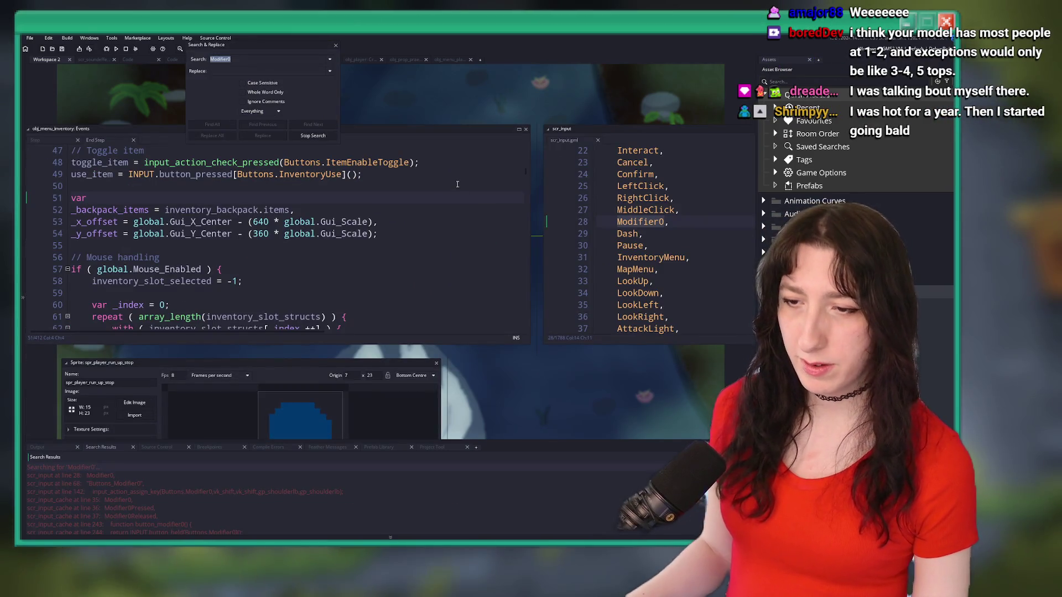
{"action": "scroll", "coordinate": [158, 479], "scroll_direction": "down", "scroll_amount": 5}
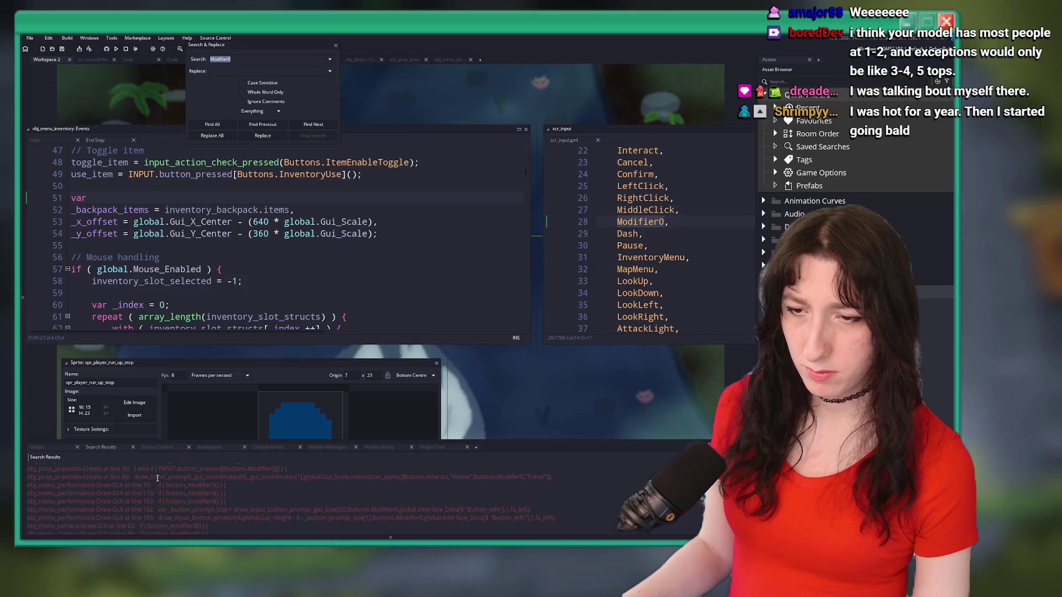
{"action": "scroll", "coordinate": [158, 478], "scroll_direction": "up", "scroll_amount": 1}
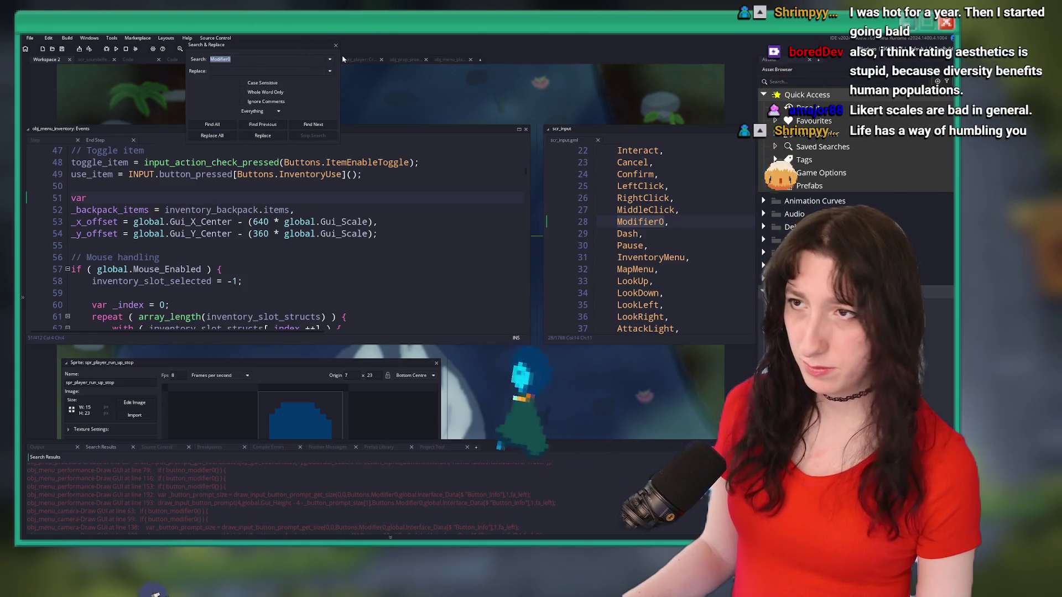
{"action": "left_click", "coordinate": [650, 148]}
Search the project for InventoryInfo and open the obj_menu_inventory Draw GUI result.
{"action": "scroll", "coordinate": [565, 230], "scroll_direction": "up", "scroll_amount": 4}
{"action": "left_click", "coordinate": [565, 230]}
{"action": "scroll", "coordinate": [565, 230], "scroll_direction": "down", "scroll_amount": 3}
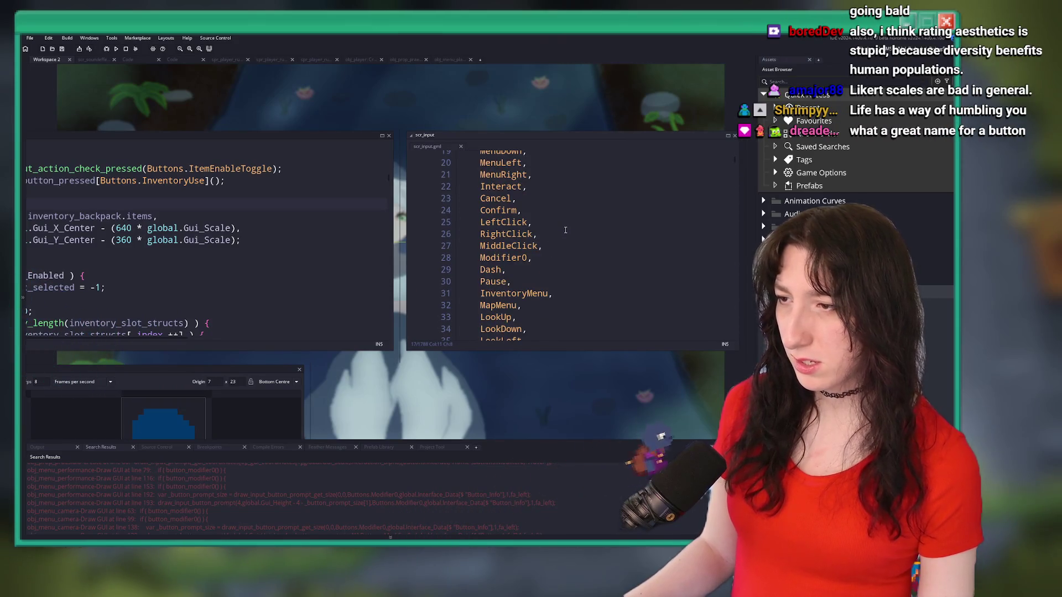
{"action": "scroll", "coordinate": [550, 189], "scroll_direction": "down", "scroll_amount": 1}
{"action": "scroll", "coordinate": [542, 253], "scroll_direction": "down", "scroll_amount": 4}
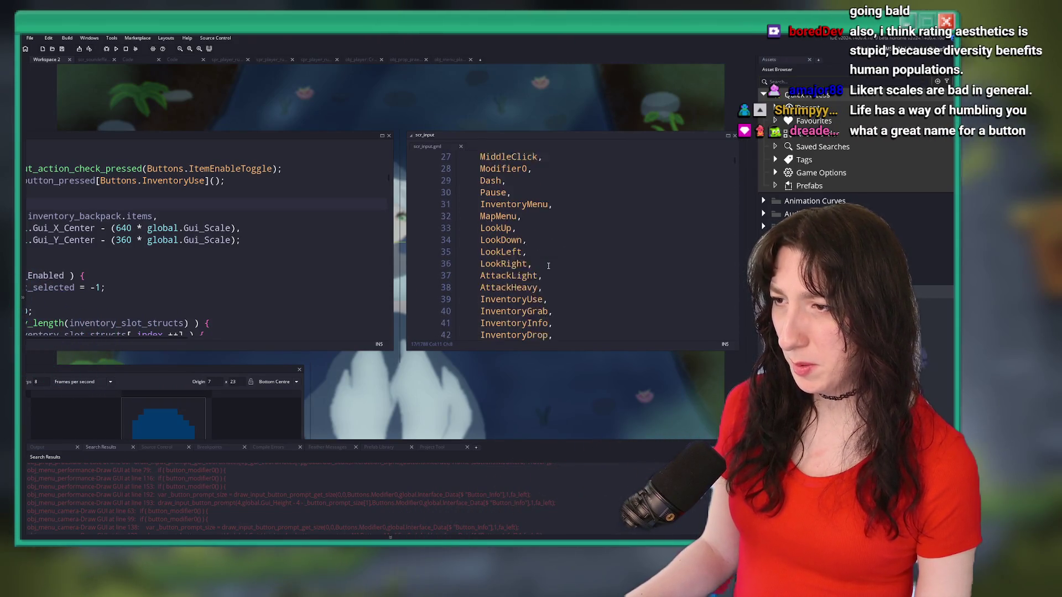
{"action": "double_click", "coordinate": [531, 249]}
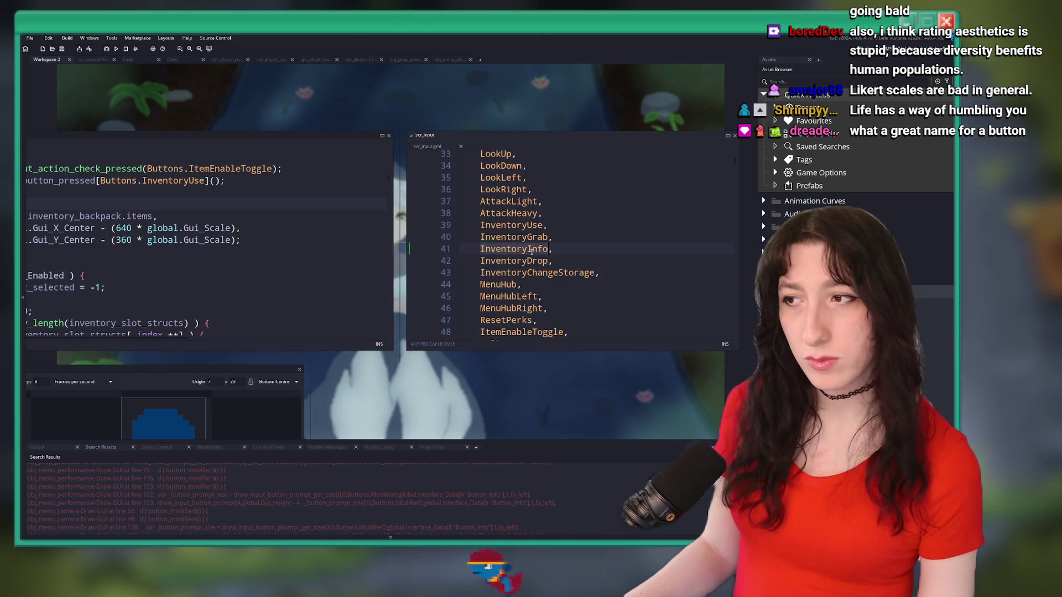
{"action": "key", "text": "ctrl+shift+f"}
{"action": "key", "text": "Return"}
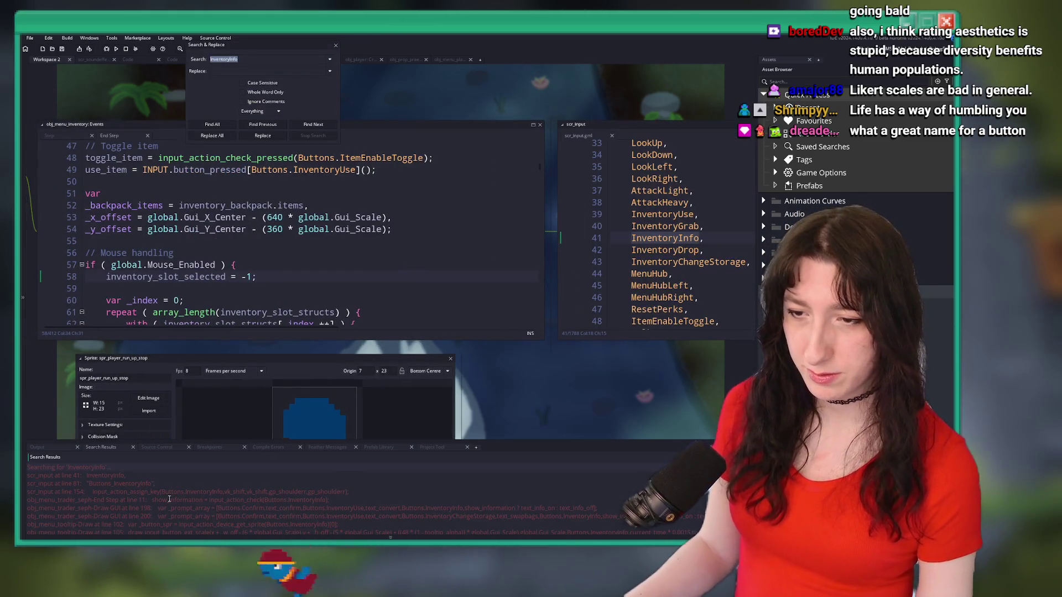
{"action": "double_click", "coordinate": [182, 489]}
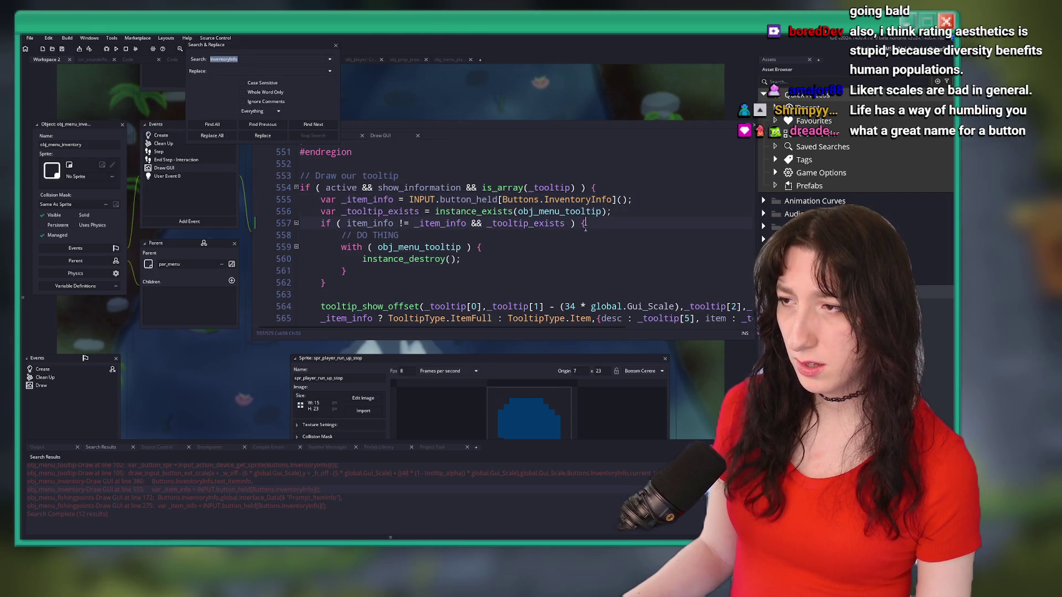
{"action": "left_click", "coordinate": [336, 46]}
{"action": "scroll", "coordinate": [497, 222], "scroll_direction": "down", "scroll_amount": 1}
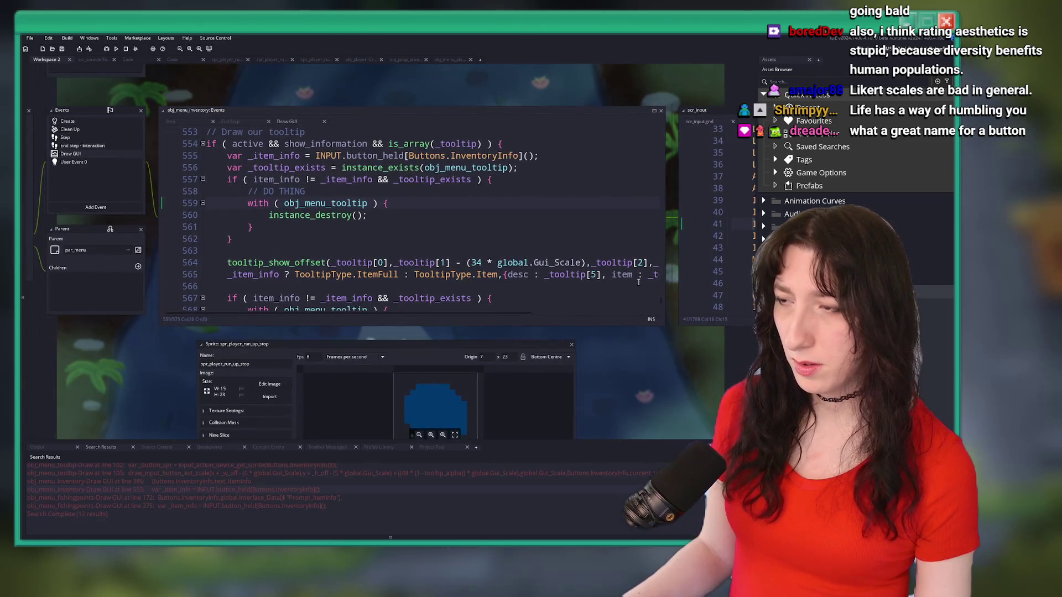
{"action": "left_click", "coordinate": [381, 251]}
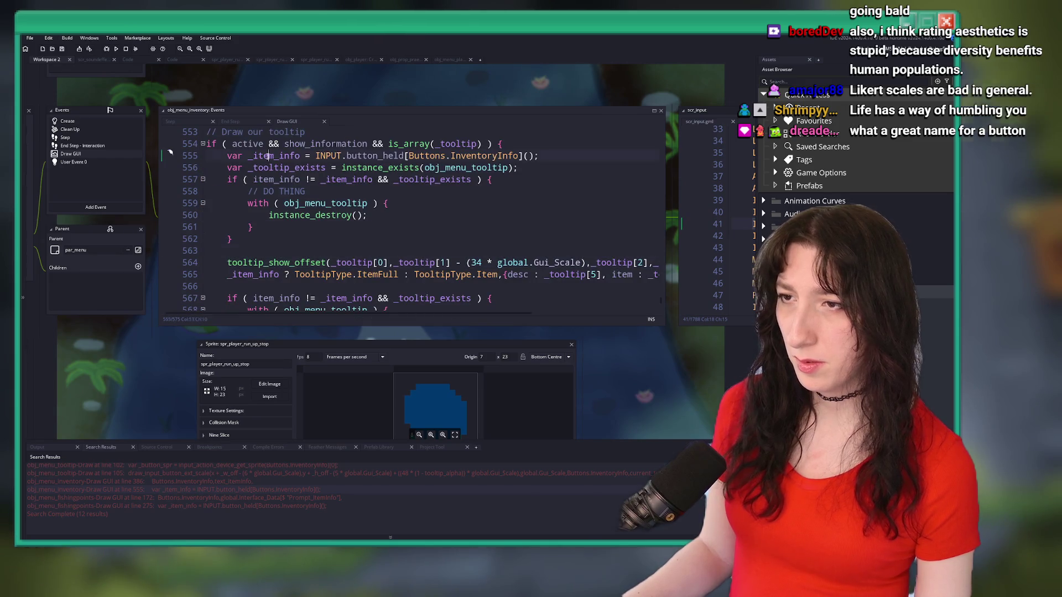
{"action": "scroll", "coordinate": [359, 212], "scroll_direction": "down", "scroll_amount": 2}
{"action": "scroll", "coordinate": [513, 270], "scroll_direction": "down", "scroll_amount": 3}
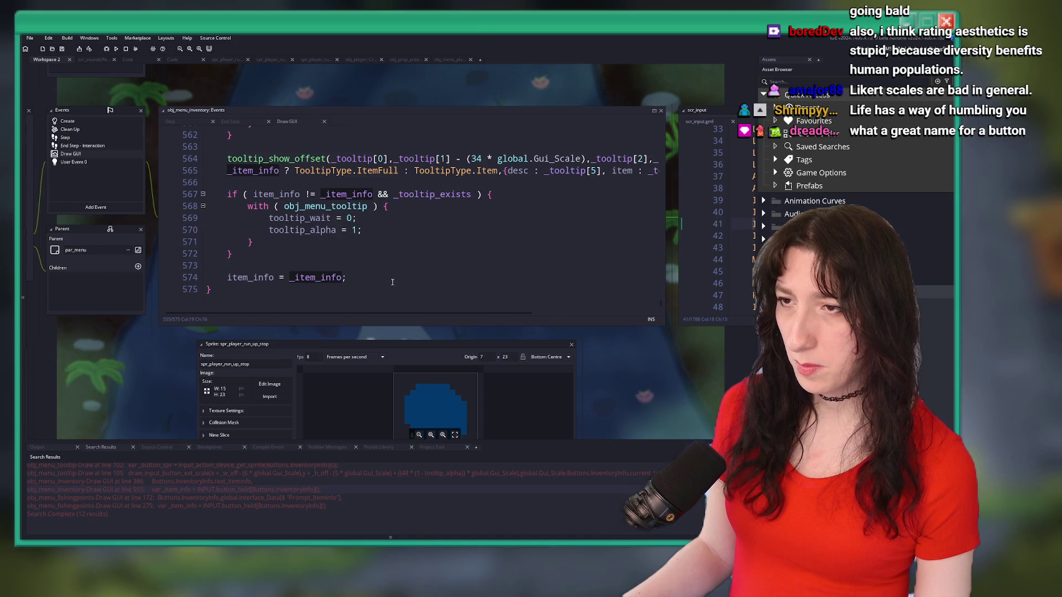
{"action": "key", "text": "ctrl+z"}
{"action": "key", "text": "ctrl+z"}
{"action": "key", "text": "ctrl+z"}
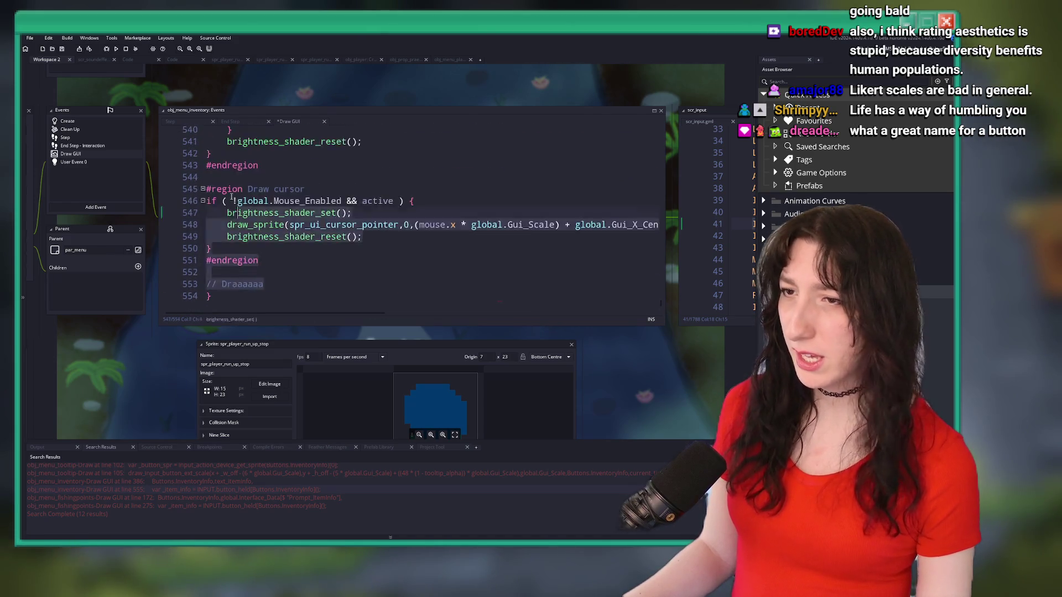
{"action": "key", "text": "ctrl+y"}
{"action": "key", "text": "ctrl+y"}
{"action": "key", "text": "ctrl+y"}
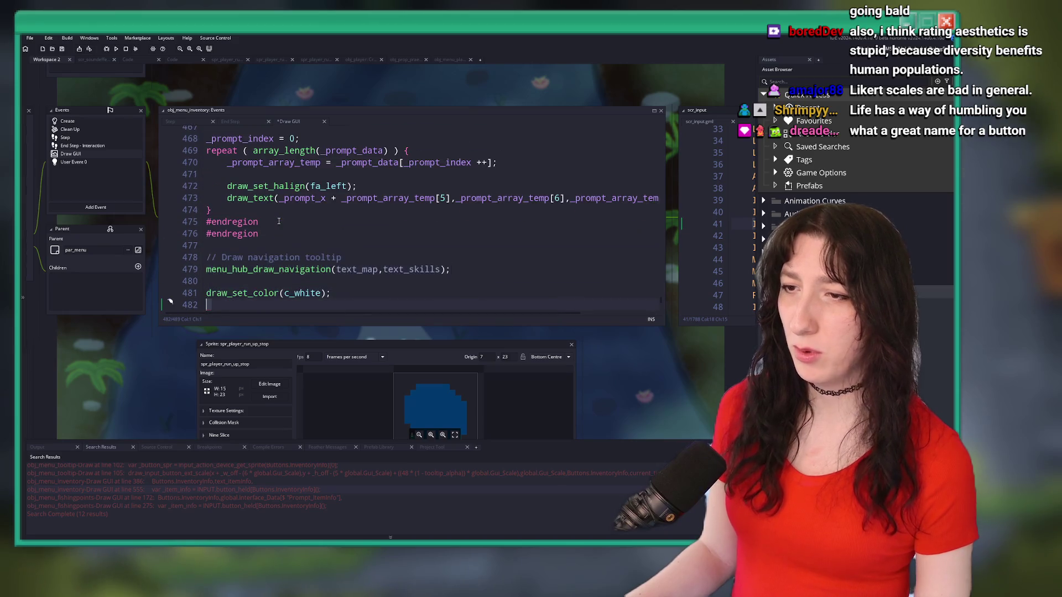
{"action": "key", "text": "ctrl+y"}
{"action": "key", "text": "ctrl+y"}
{"action": "key", "text": "ctrl+y"}
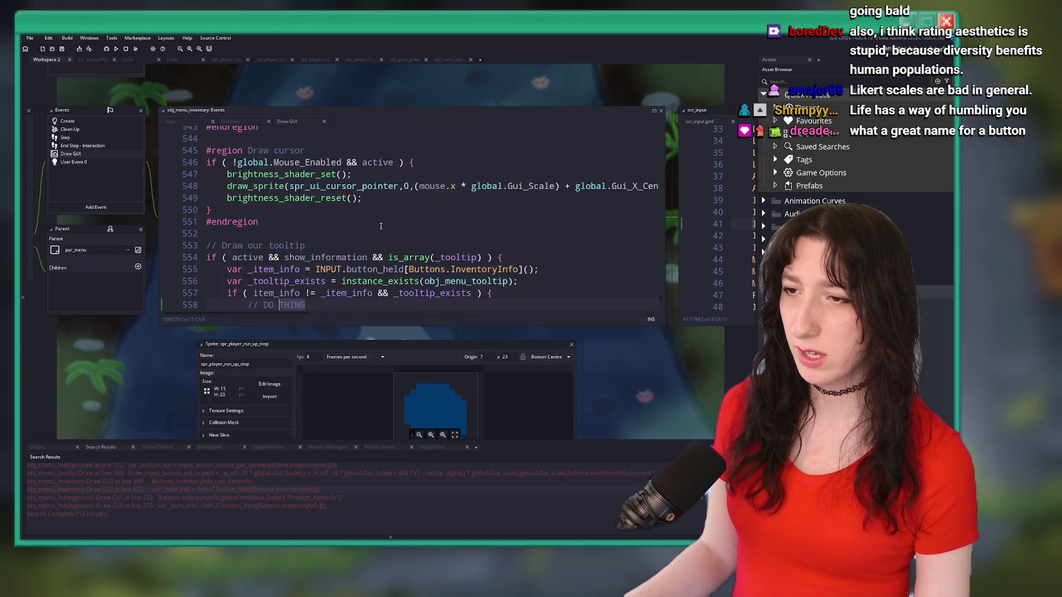
{"action": "scroll", "coordinate": [304, 259], "scroll_direction": "down", "scroll_amount": 3}
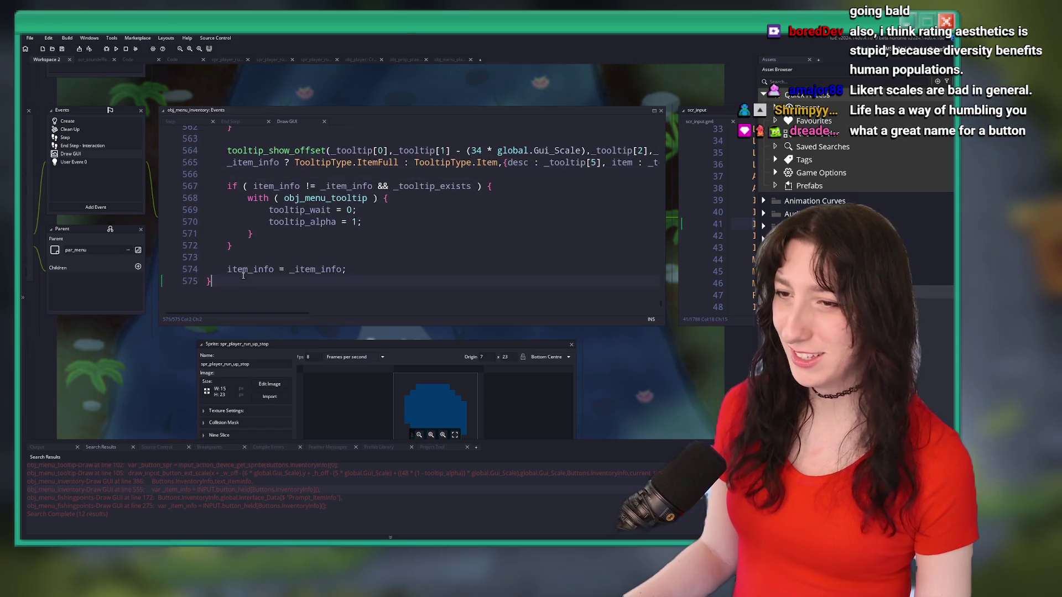
{"action": "scroll", "coordinate": [249, 167], "scroll_direction": "up", "scroll_amount": 2}
{"action": "scroll", "coordinate": [249, 166], "scroll_direction": "up", "scroll_amount": 2}
{"action": "left_click", "coordinate": [201, 179]}
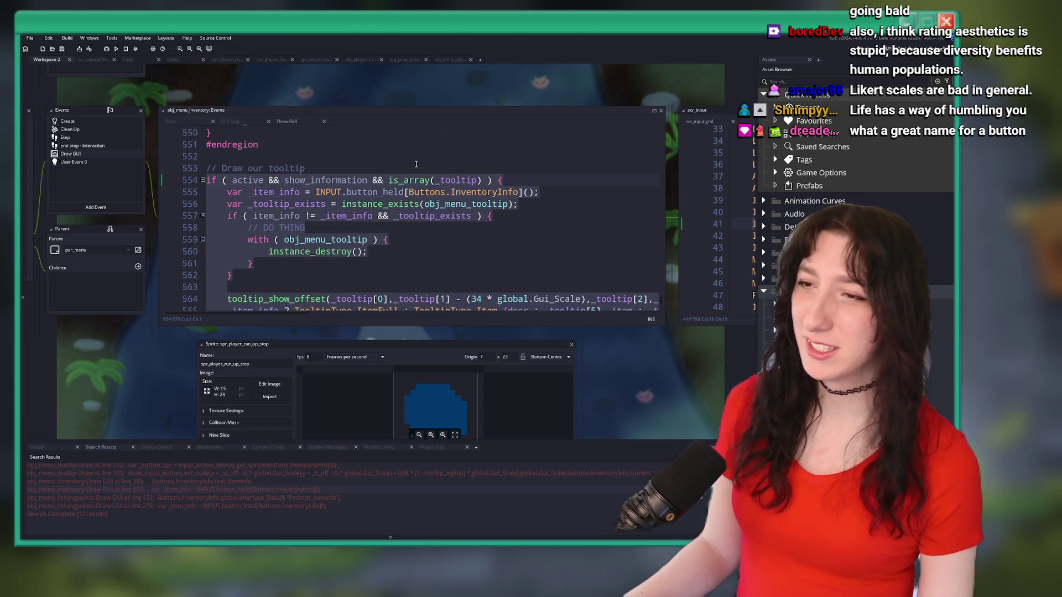
{"action": "left_click", "coordinate": [416, 166]}
{"action": "key", "text": "ctrl+t"}
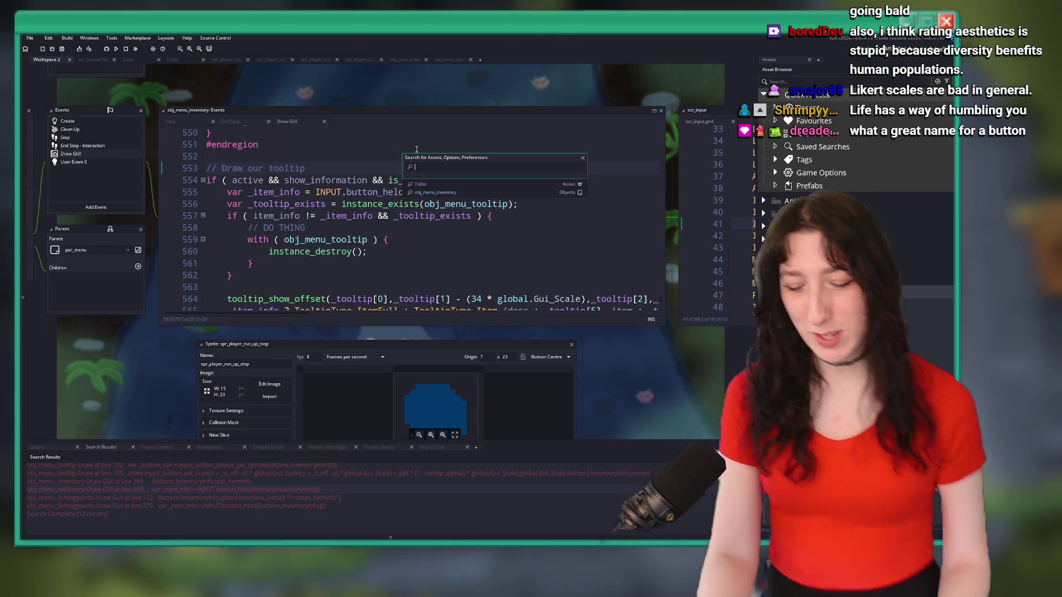
Open obj_prop_item from the asset search and view its Create event code.
{"action": "type", "text": "obj"}
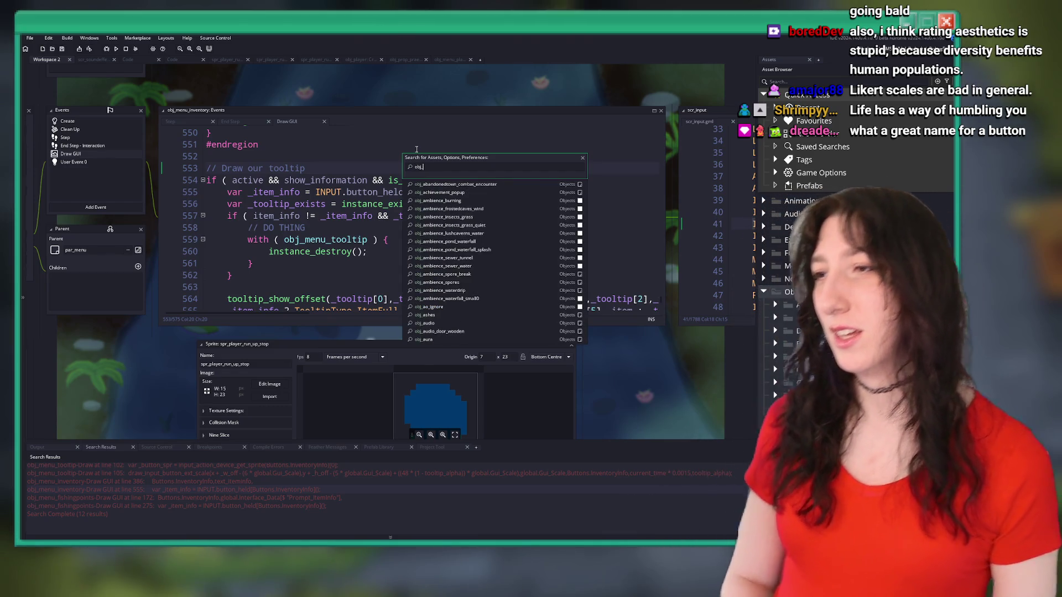
{"action": "type", "text": "_menu_tooltip"}
{"action": "key", "text": "Return"}
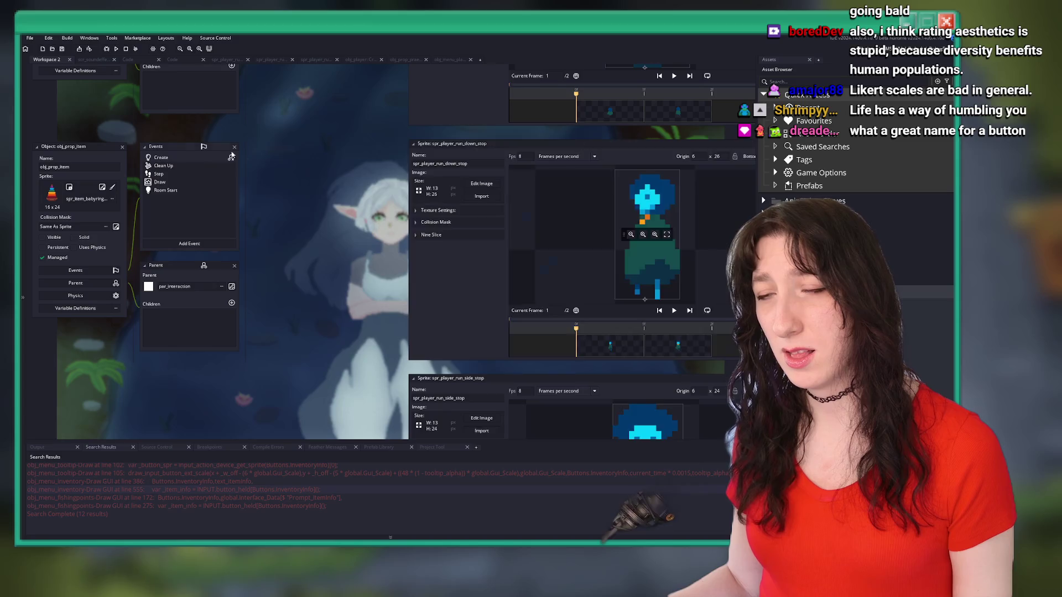
{"action": "double_click", "coordinate": [161, 157]}
{"action": "scroll", "coordinate": [517, 226], "scroll_direction": "down", "scroll_amount": 7}
{"action": "scroll", "coordinate": [517, 225], "scroll_direction": "up", "scroll_amount": 2}
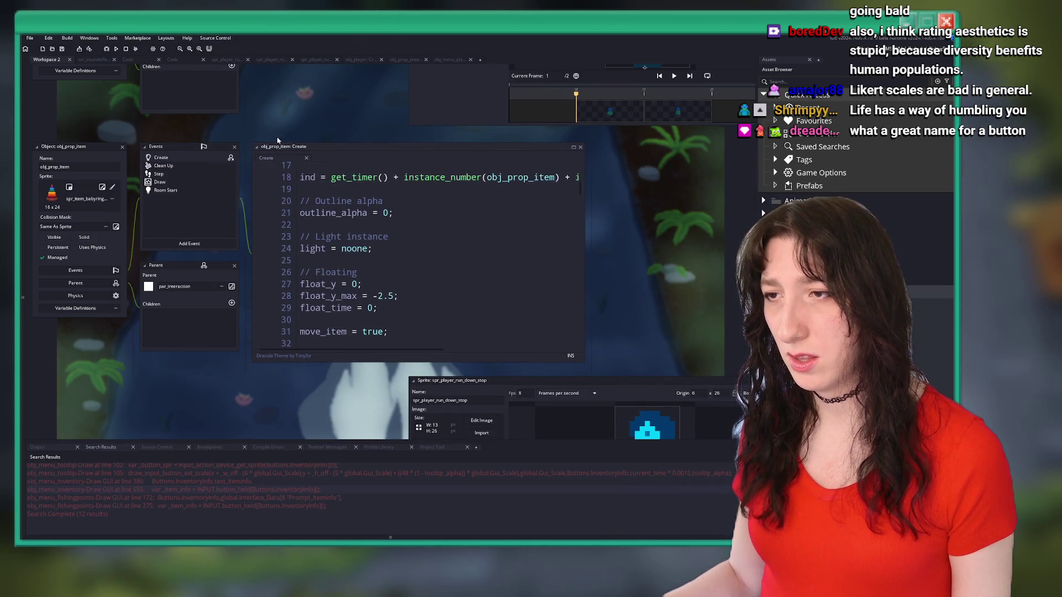
Check the Step and Draw events, return to Create, and maximize the code editor.
{"action": "double_click", "coordinate": [195, 174]}
{"action": "double_click", "coordinate": [184, 181]}
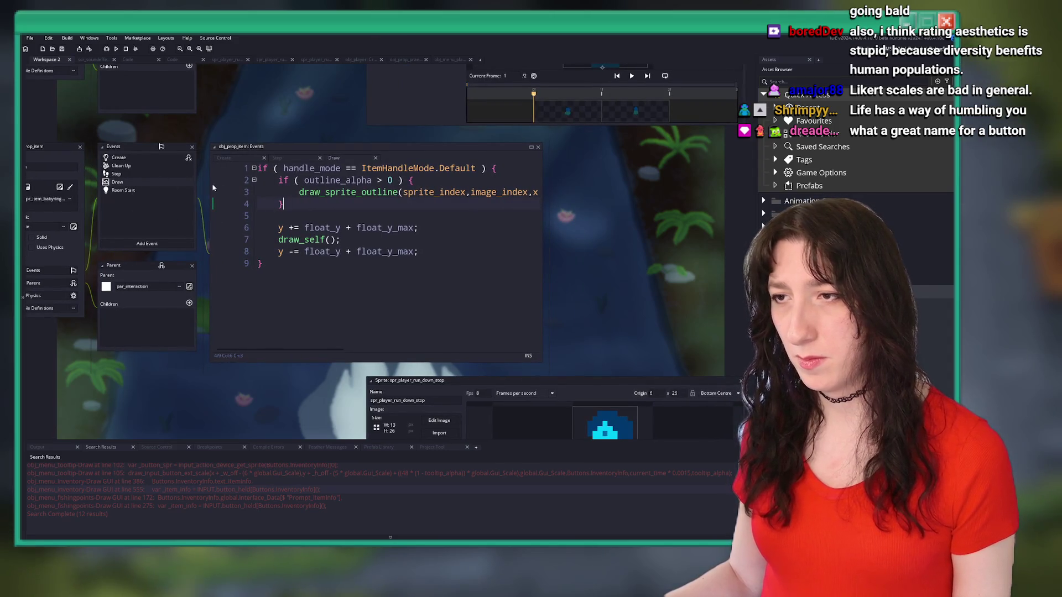
{"action": "double_click", "coordinate": [160, 174]}
{"action": "left_click", "coordinate": [403, 205]}
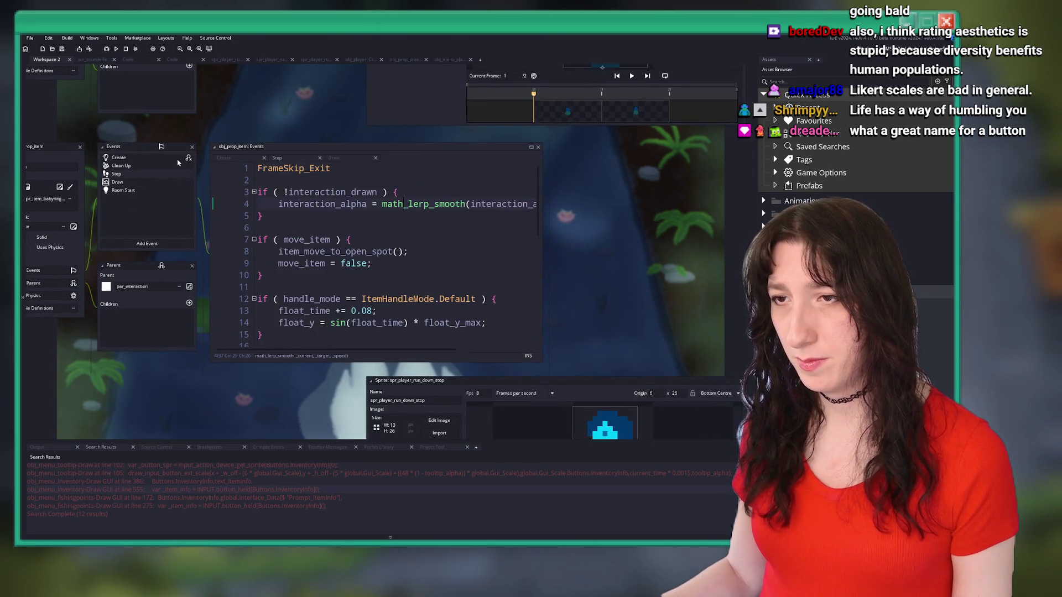
{"action": "left_click", "coordinate": [223, 158]}
{"action": "scroll", "coordinate": [506, 221], "scroll_direction": "down", "scroll_amount": 20}
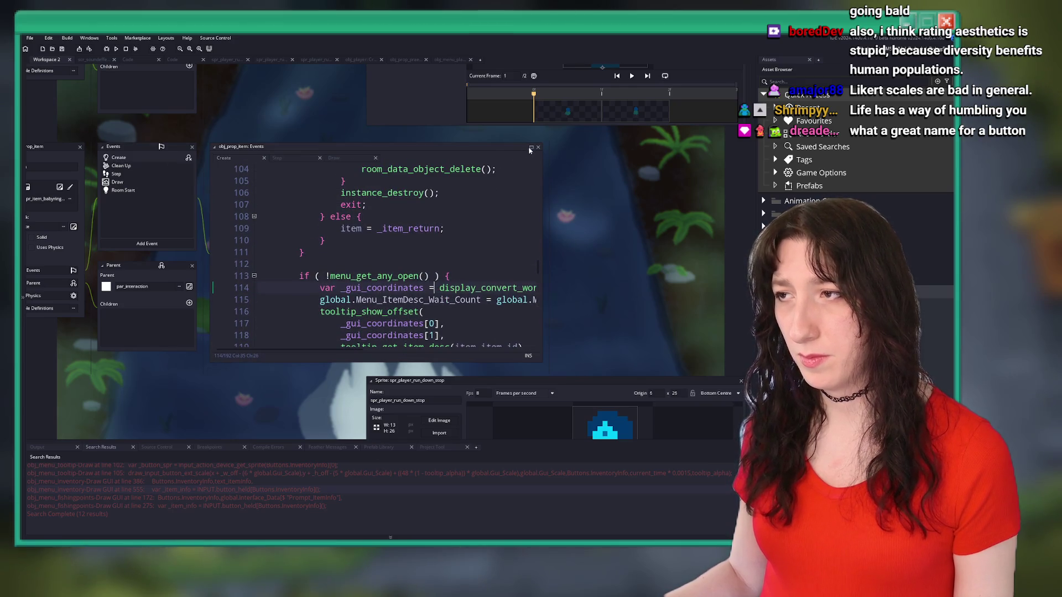
{"action": "left_click", "coordinate": [531, 149]}
{"action": "key", "text": "ctrl+f"}
Search the code for 'tooltip', then close the Find and Replace panel.
{"action": "type", "text": "tooltip"}
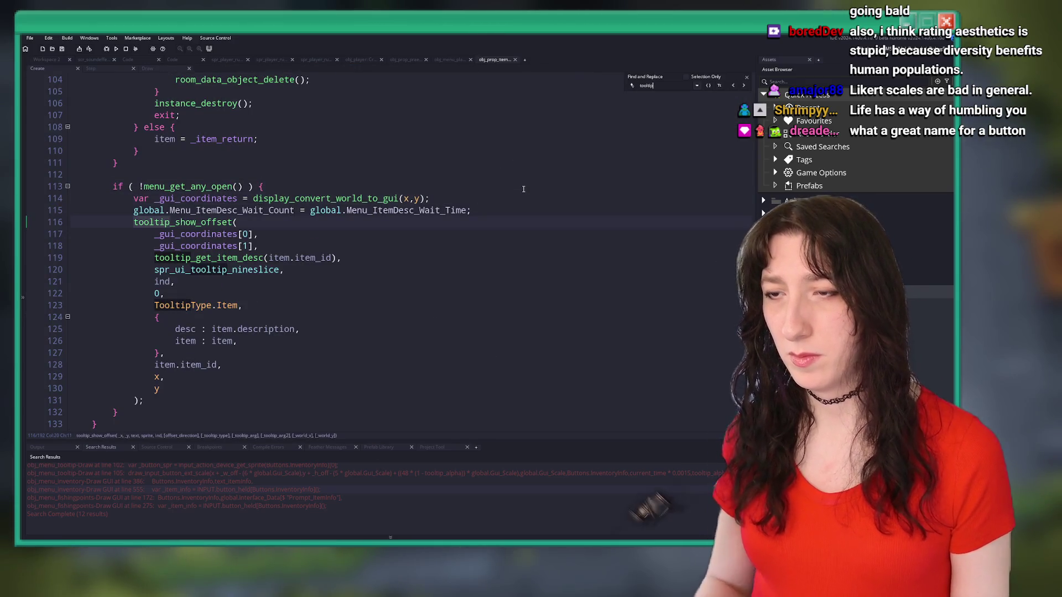
{"action": "scroll", "coordinate": [523, 189], "scroll_direction": "up", "scroll_amount": 2}
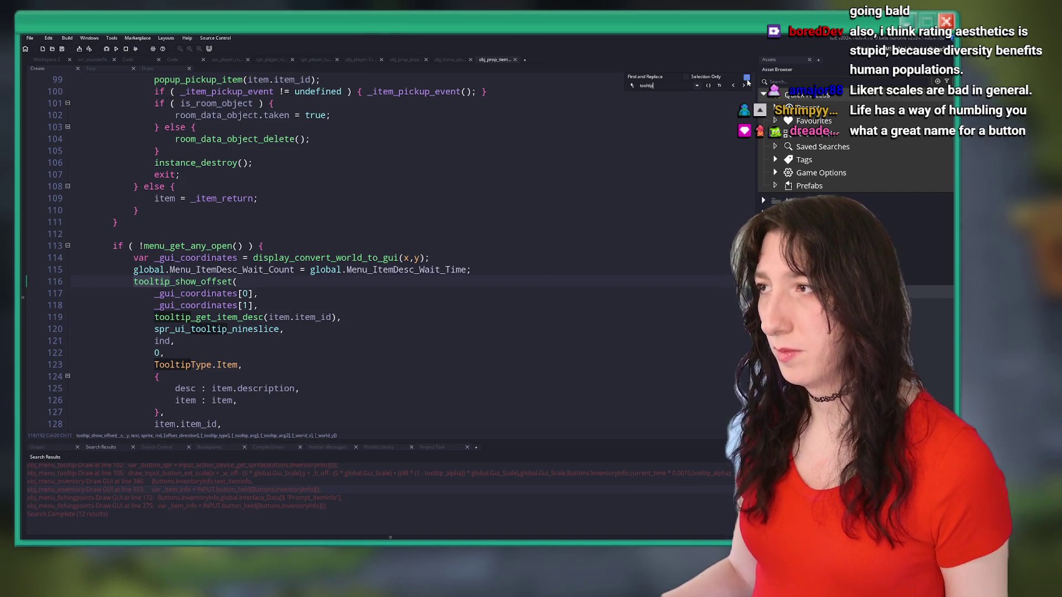
{"action": "left_click", "coordinate": [746, 78]}
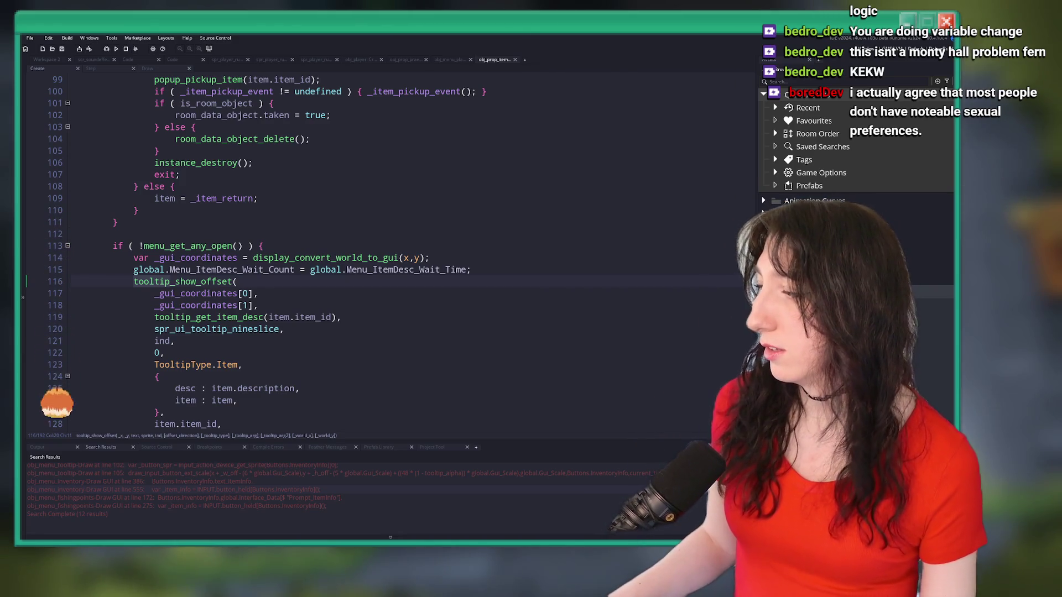
Paste the inventory tooltip block after line 115 and indent it two levels.
{"action": "left_click", "coordinate": [507, 305]}
{"action": "scroll", "coordinate": [507, 309], "scroll_direction": "down", "scroll_amount": 2}
{"action": "scroll", "coordinate": [507, 309], "scroll_direction": "down", "scroll_amount": 1}
{"action": "left_click", "coordinate": [321, 166]}
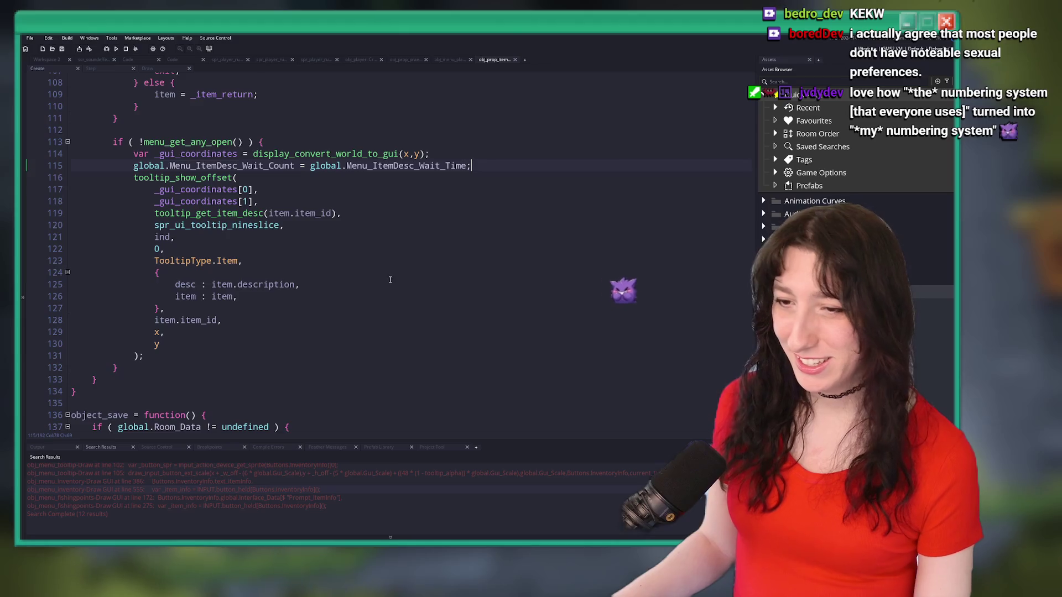
{"action": "scroll", "coordinate": [436, 233], "scroll_direction": "up", "scroll_amount": 7}
{"action": "scroll", "coordinate": [399, 269], "scroll_direction": "up", "scroll_amount": 6}
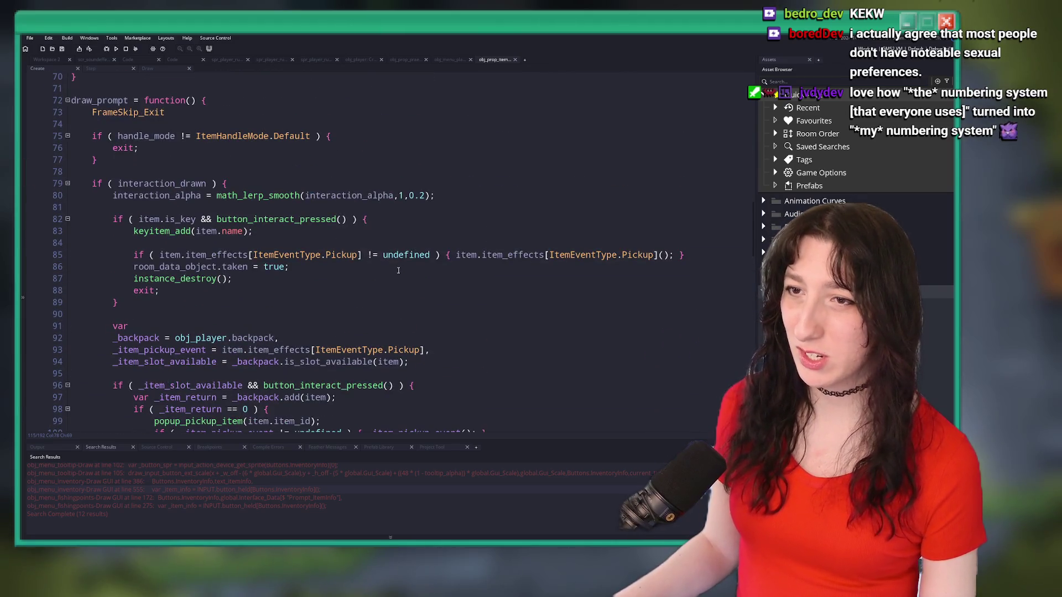
{"action": "key", "text": "ctrl+v"}
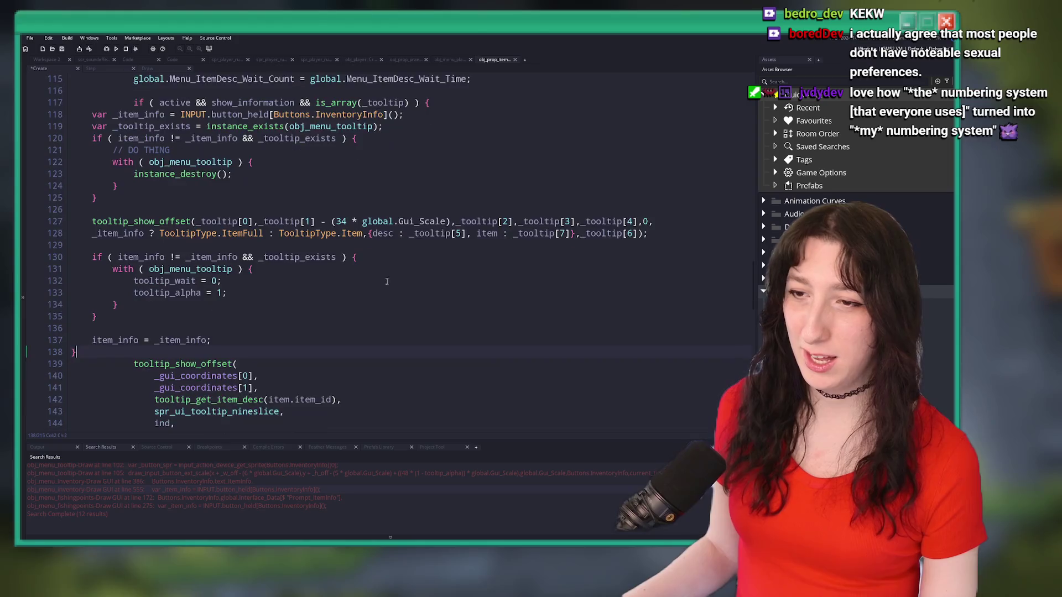
{"action": "left_click_drag", "start_coordinate": [90, 321], "coordinate": [116, 211]}
{"action": "key", "text": "Tab"}
{"action": "key", "text": "Tab"}
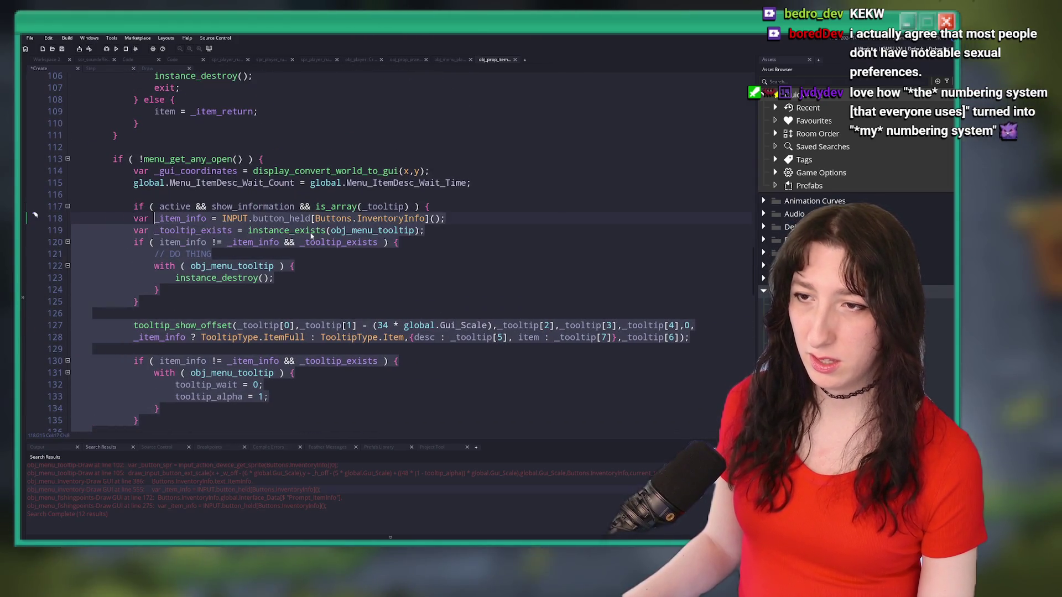
Indent lines 118–137 one more level under the InventoryInfo check.
{"action": "left_click", "coordinate": [399, 219]}
{"action": "scroll", "coordinate": [135, 408], "scroll_direction": "down", "scroll_amount": 2}
{"action": "left_click", "coordinate": [136, 407]}
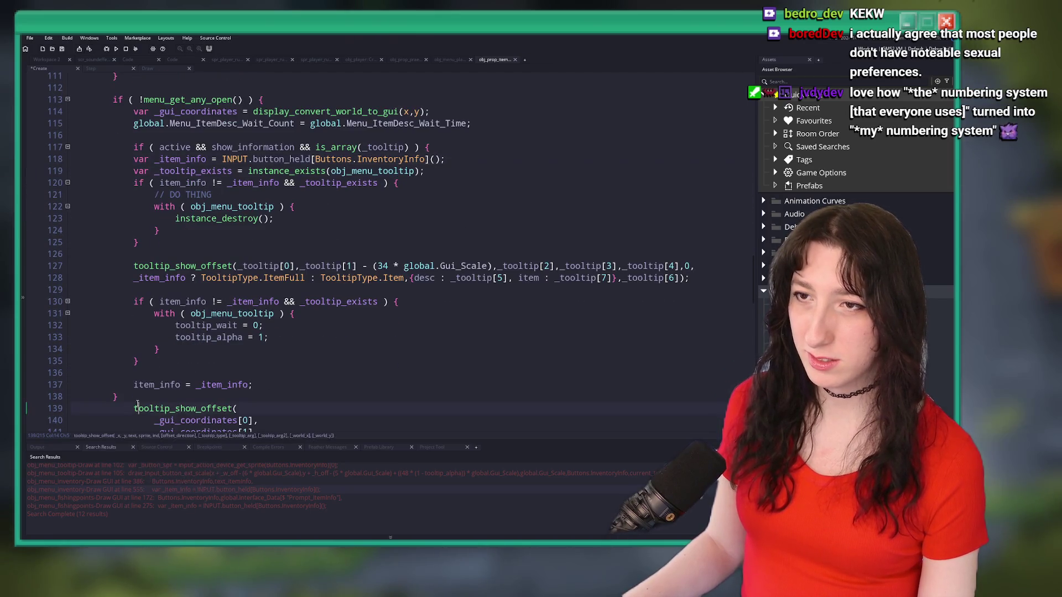
{"action": "left_click_drag", "start_coordinate": [133, 391], "coordinate": [425, 146]}
{"action": "key", "text": "Tab"}
{"action": "left_click", "coordinate": [425, 147]}
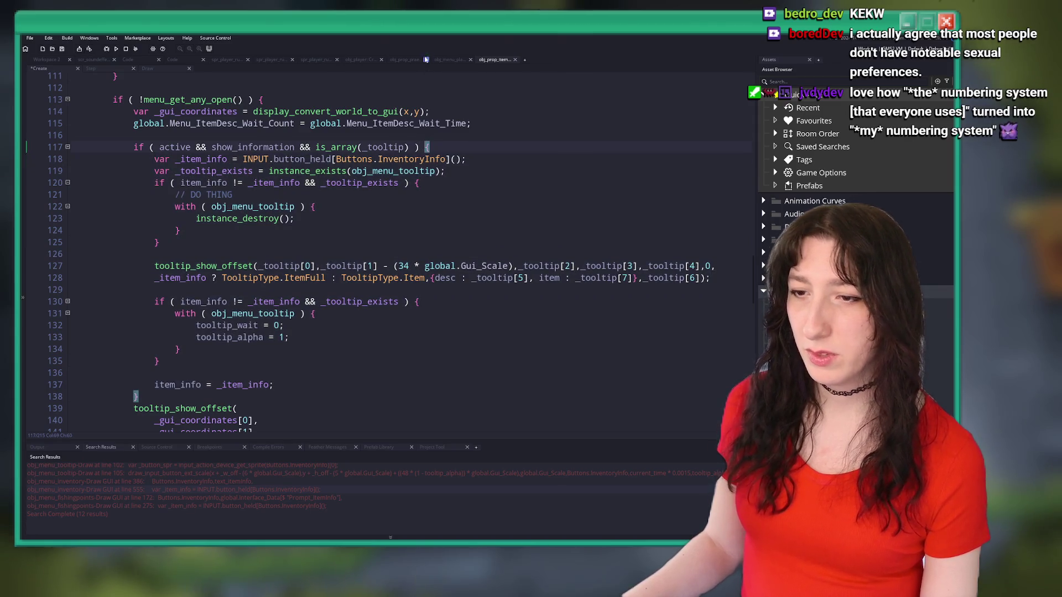
{"action": "scroll", "coordinate": [359, 176], "scroll_direction": "down", "scroll_amount": 1}
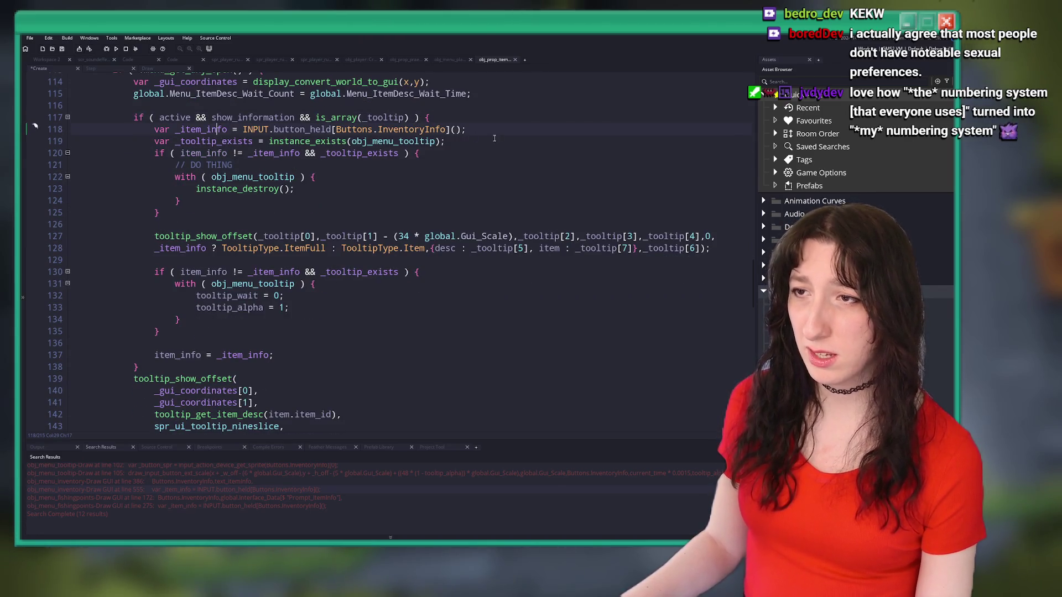
Review the pasted Buttons.InventoryInfo, show_information and _item_info references on lines 117–118.
{"action": "left_click", "coordinate": [370, 130]}
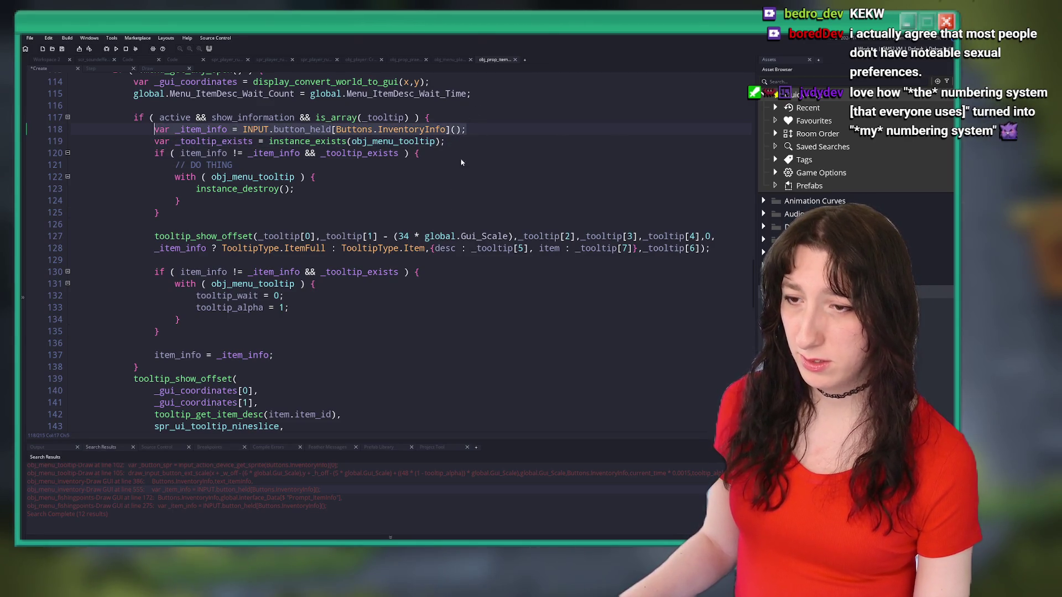
{"action": "scroll", "coordinate": [461, 162], "scroll_direction": "down", "scroll_amount": 2}
{"action": "scroll", "coordinate": [363, 189], "scroll_direction": "down", "scroll_amount": 1}
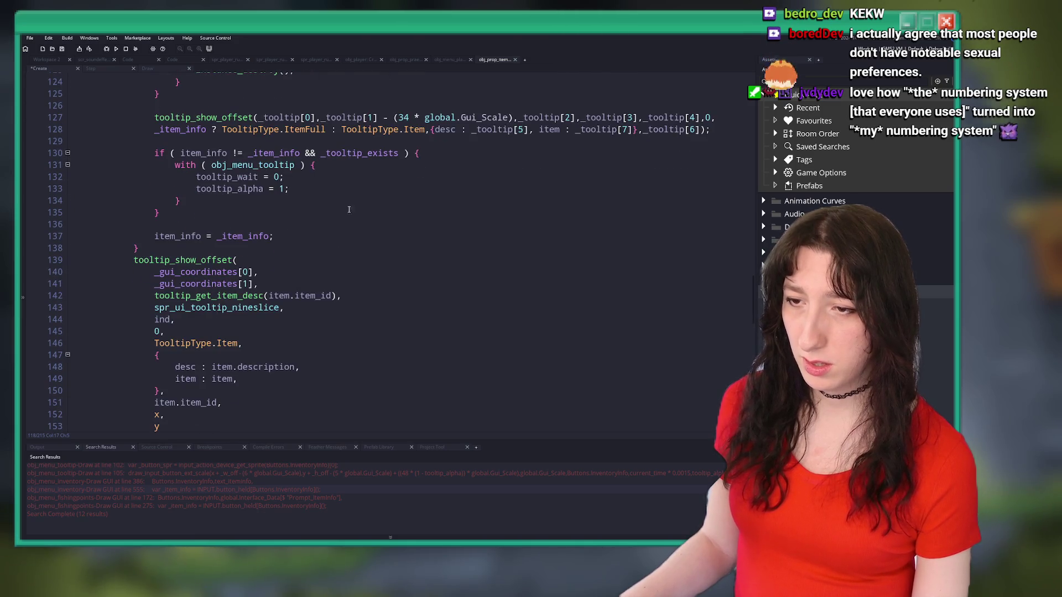
{"action": "scroll", "coordinate": [278, 308], "scroll_direction": "up", "scroll_amount": 4}
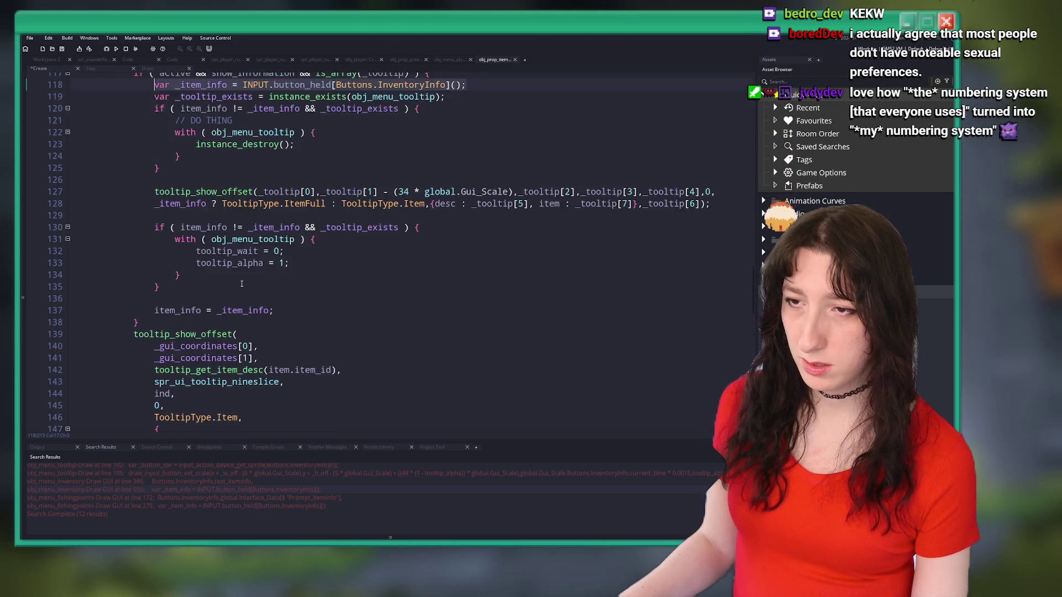
{"action": "double_click", "coordinate": [265, 132]}
{"action": "scroll", "coordinate": [321, 163], "scroll_direction": "up", "scroll_amount": 1}
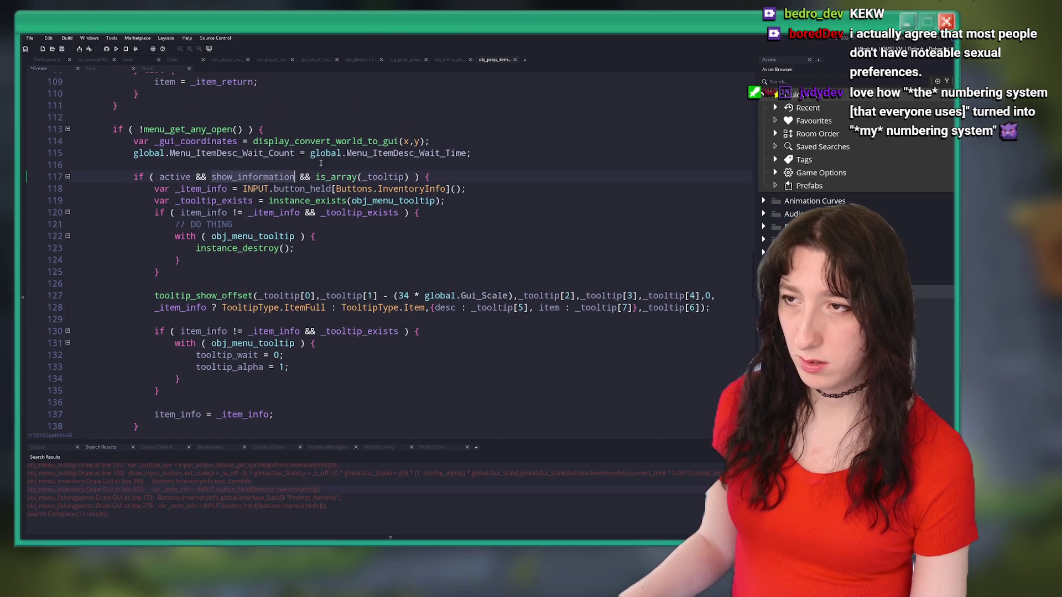
{"action": "left_click", "coordinate": [398, 177]}
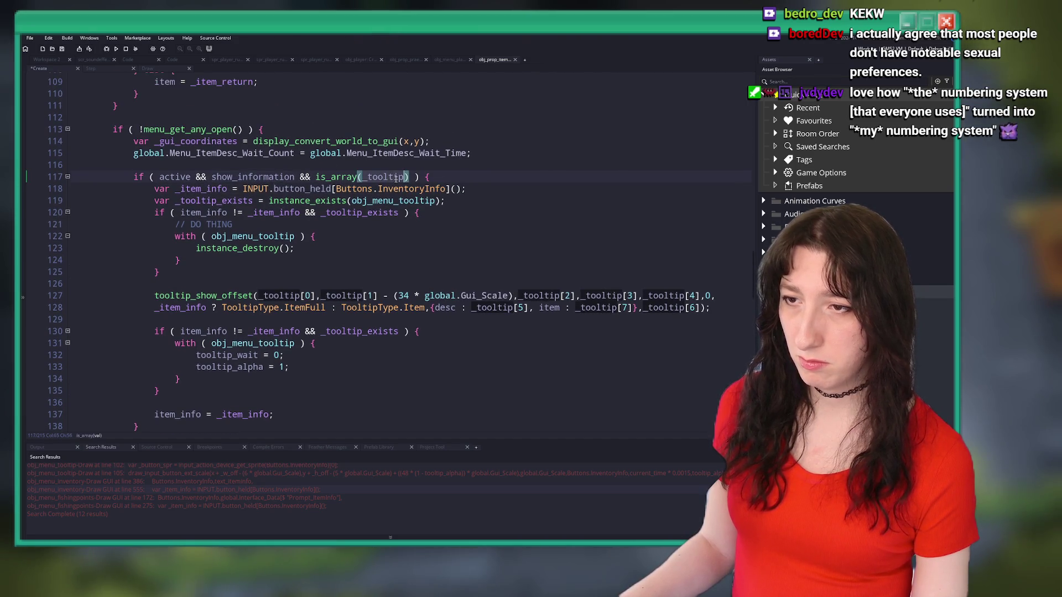
{"action": "scroll", "coordinate": [316, 212], "scroll_direction": "down", "scroll_amount": 4}
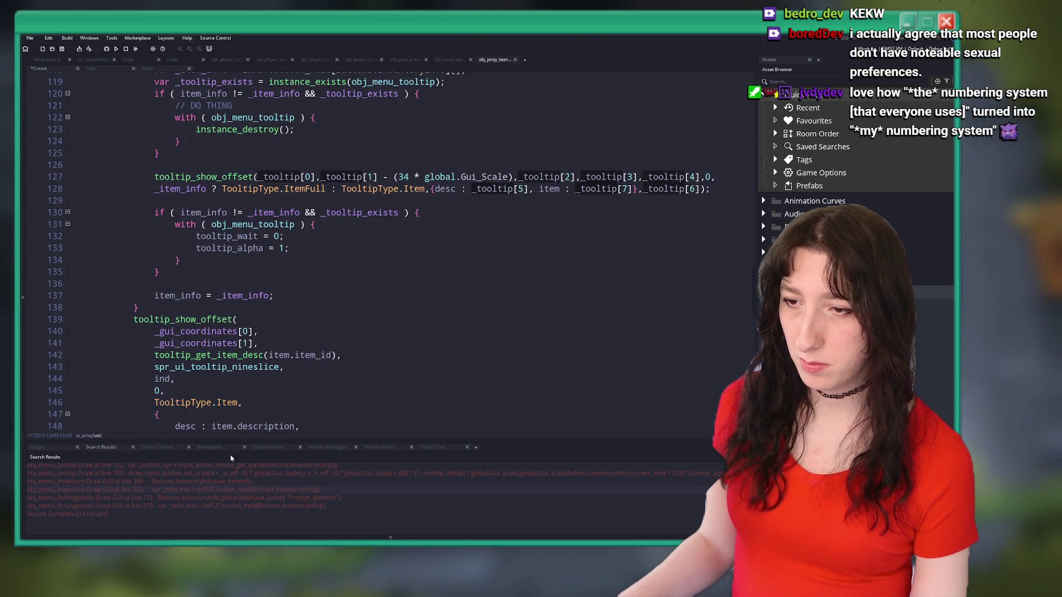
{"action": "scroll", "coordinate": [239, 358], "scroll_direction": "up", "scroll_amount": 4}
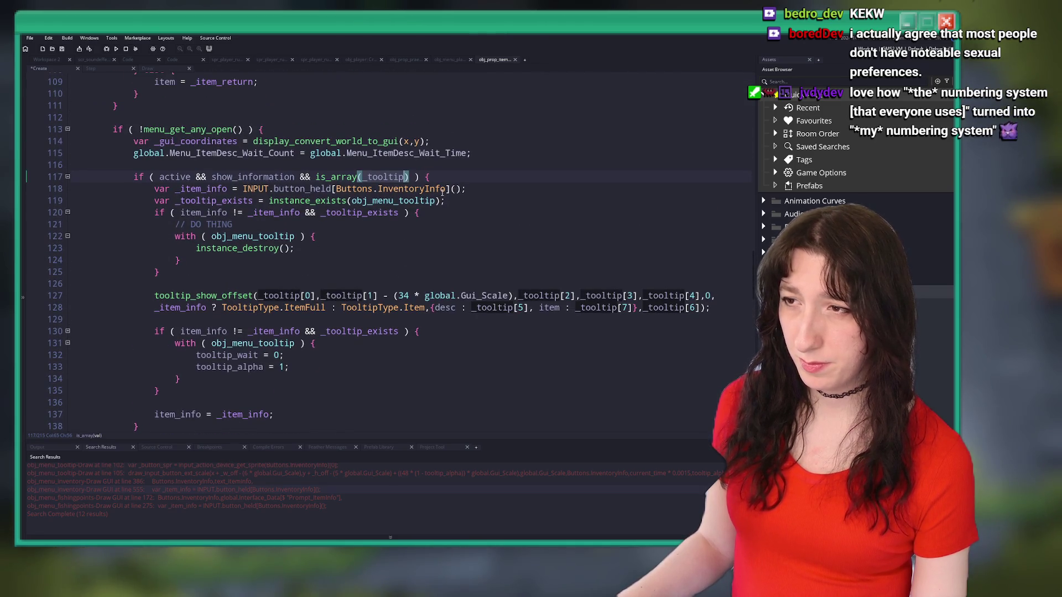
{"action": "left_click", "coordinate": [206, 177]}
{"action": "scroll", "coordinate": [210, 197], "scroll_direction": "down", "scroll_amount": 4}
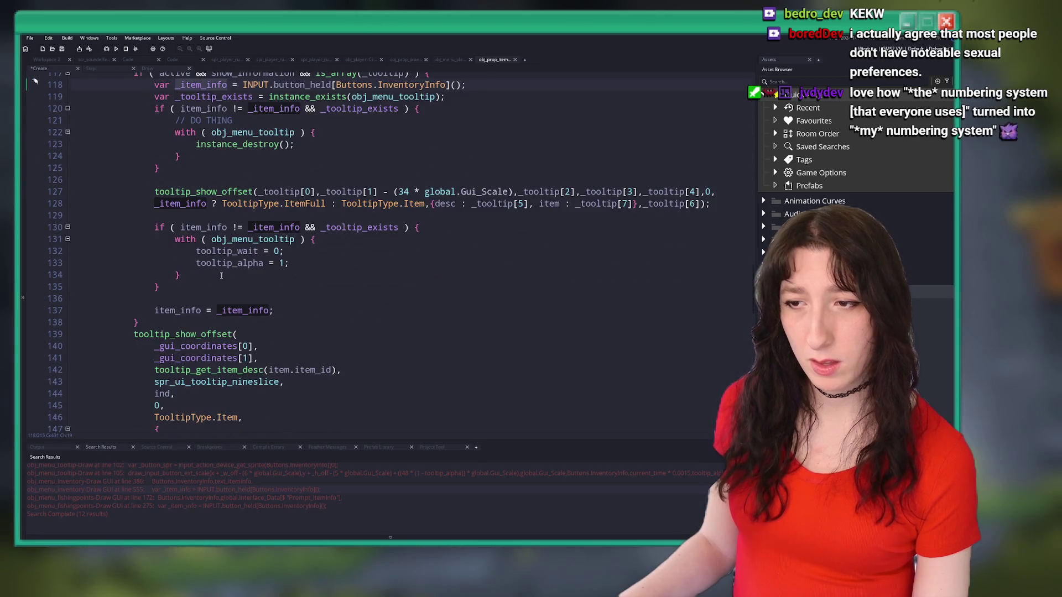
{"action": "scroll", "coordinate": [269, 260], "scroll_direction": "up", "scroll_amount": 2}
{"action": "scroll", "coordinate": [270, 260], "scroll_direction": "up", "scroll_amount": 4}
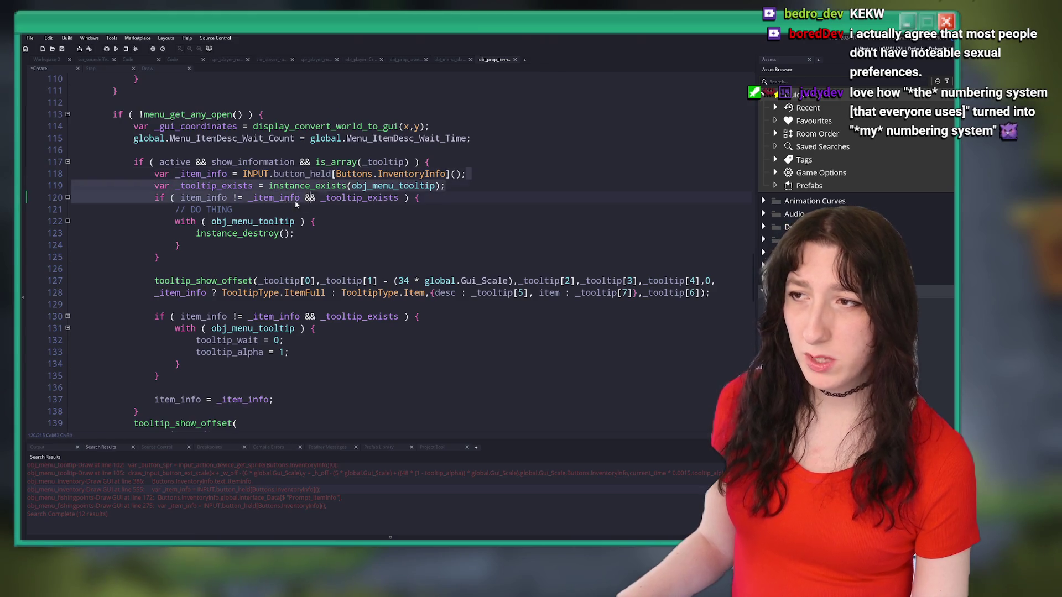
Paste the InventoryInfo held check as a new line below line 115.
{"action": "left_click", "coordinate": [488, 138]}
{"action": "key", "text": "Return"}
{"action": "key", "text": "Return"}
{"action": "type", "text": "var _item_info = INPUT.button_held[Buttons.InventoryInfo]();"}
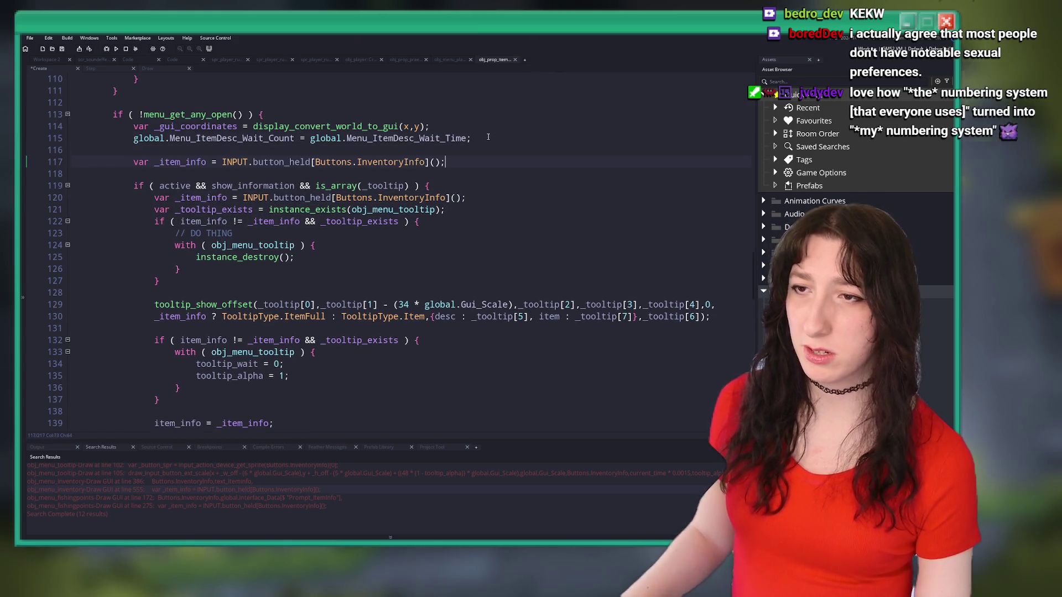
{"action": "scroll", "coordinate": [507, 155], "scroll_direction": "down", "scroll_amount": 2}
Comment out the old tooltip if-block and paste the tooltip_show_offset call beneath it.
{"action": "mouse_move", "coordinate": [723, 257]}
{"action": "left_mouse_down"}
{"action": "mouse_move", "coordinate": [307, 257]}
{"action": "mouse_move", "coordinate": [155, 245]}
{"action": "left_mouse_up"}
{"action": "key", "text": "ctrl+c"}
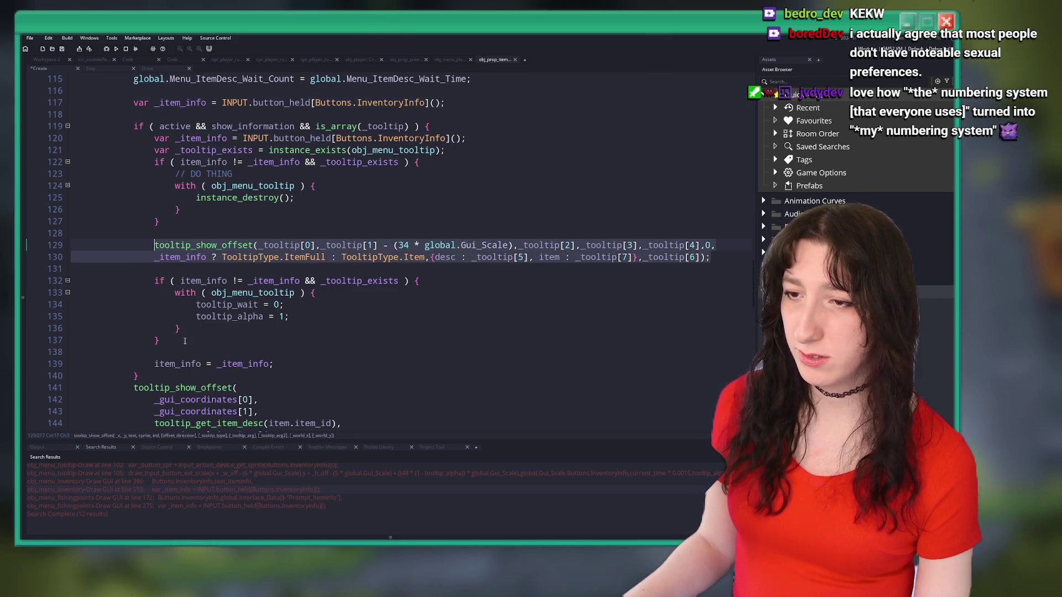
{"action": "left_click", "coordinate": [127, 377]}
{"action": "left_click", "coordinate": [131, 118]}
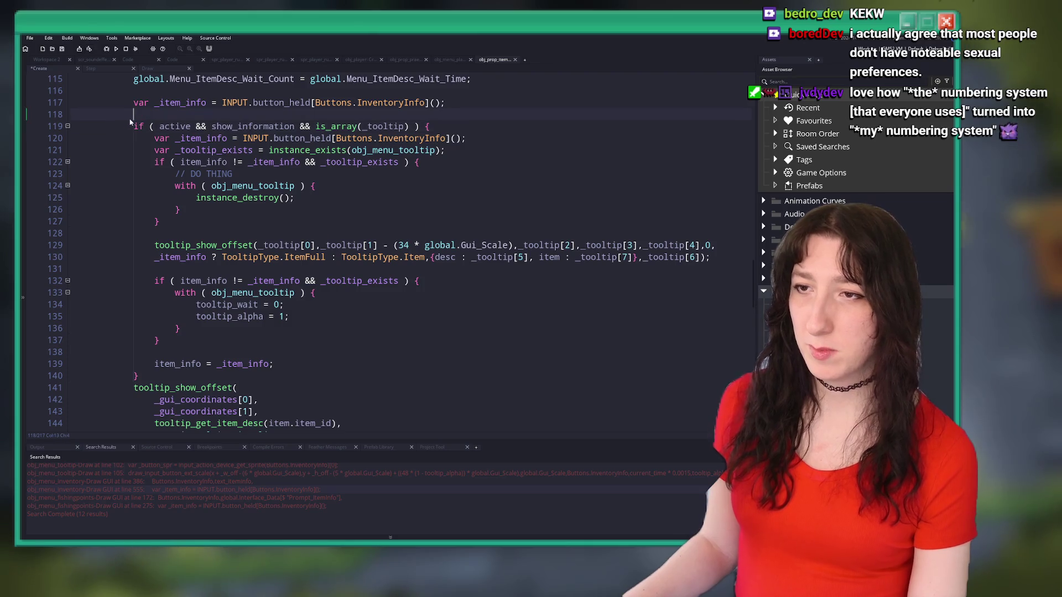
{"action": "mouse_move", "coordinate": [133, 127]}
{"action": "left_mouse_down"}
{"action": "mouse_move", "coordinate": [183, 382]}
{"action": "mouse_move", "coordinate": [213, 257]}
{"action": "left_mouse_up"}
{"action": "key", "text": "ctrl+k"}
{"action": "key", "text": "Return"}
{"action": "key", "text": "ctrl+v"}
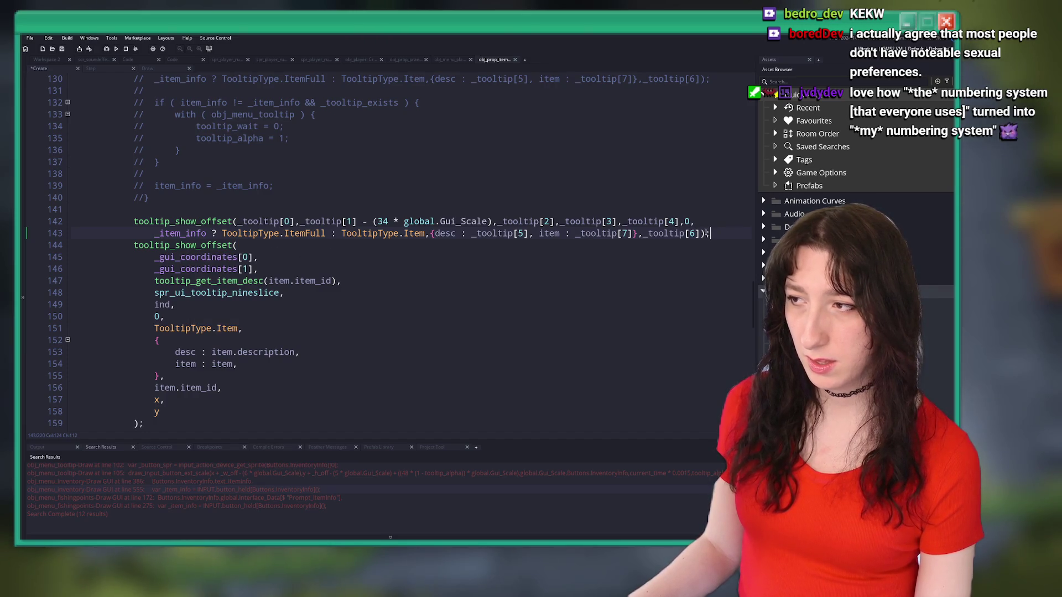
Replace the second call's TooltipType.Item argument with the _item_info ItemFull/Item conditional.
{"action": "left_click_drag", "start_coordinate": [418, 238], "coordinate": [156, 236]}
{"action": "key", "text": "ctrl+c"}
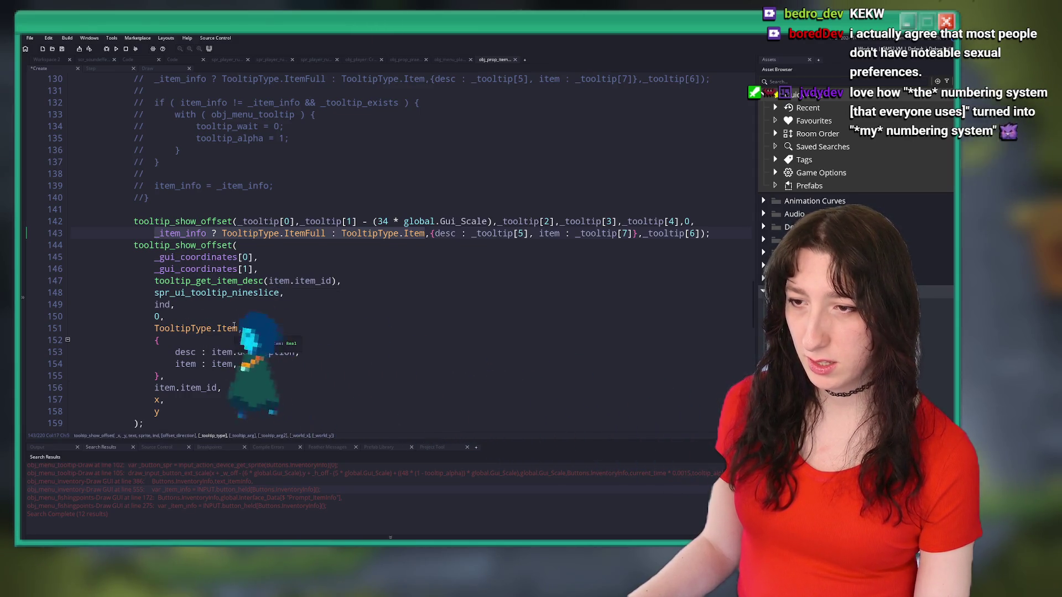
{"action": "left_click_drag", "start_coordinate": [238, 329], "coordinate": [155, 328]}
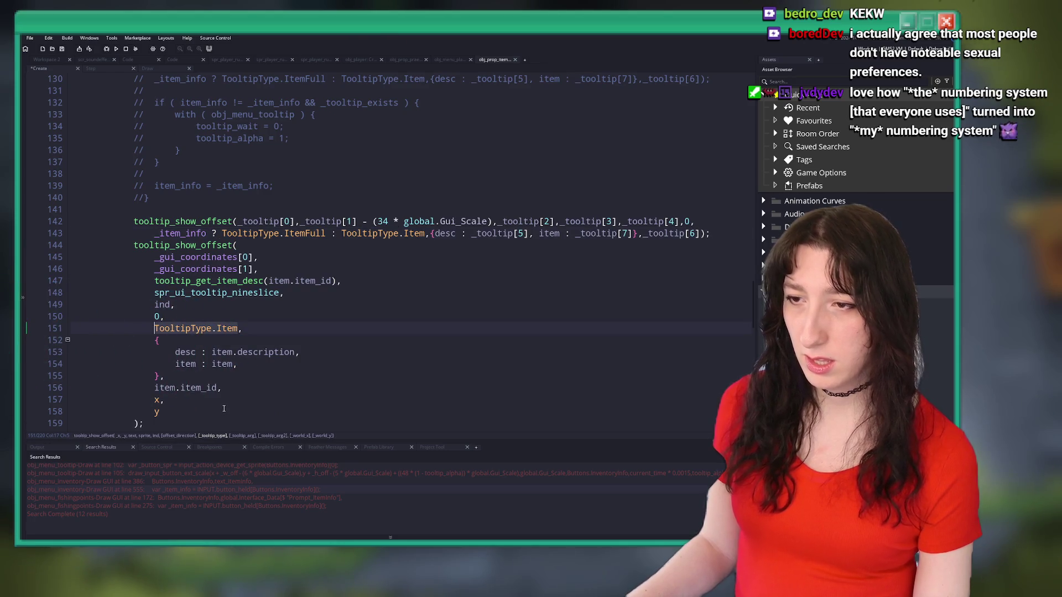
{"action": "key", "text": "ctrl+v"}
{"action": "scroll", "coordinate": [166, 234], "scroll_direction": "up", "scroll_amount": 2}
{"action": "scroll", "coordinate": [166, 233], "scroll_direction": "up", "scroll_amount": 1}
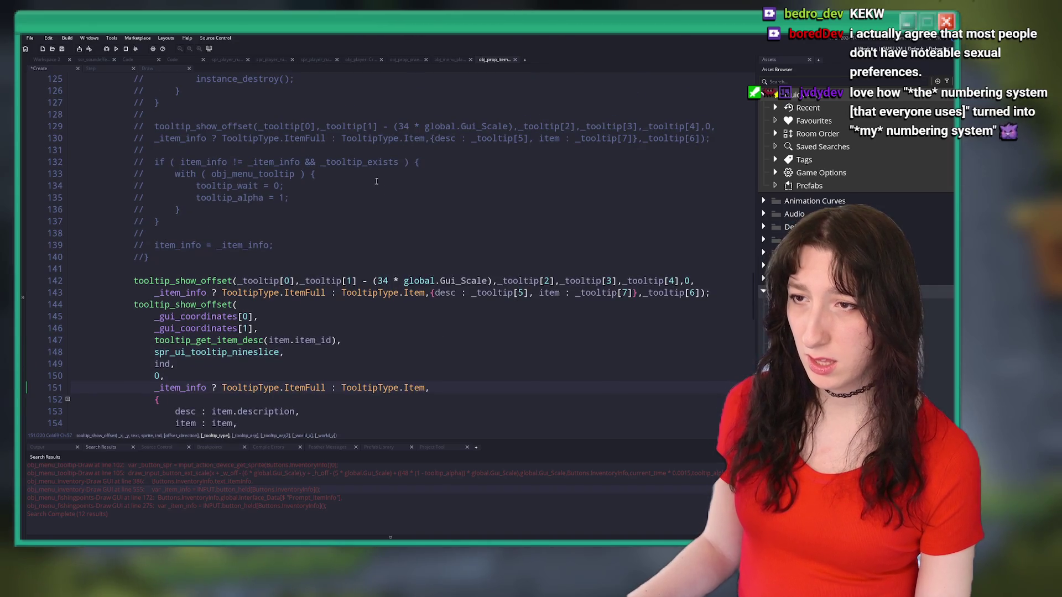
{"action": "scroll", "coordinate": [376, 181], "scroll_direction": "up", "scroll_amount": 1}
{"action": "scroll", "coordinate": [132, 294], "scroll_direction": "down", "scroll_amount": 1}
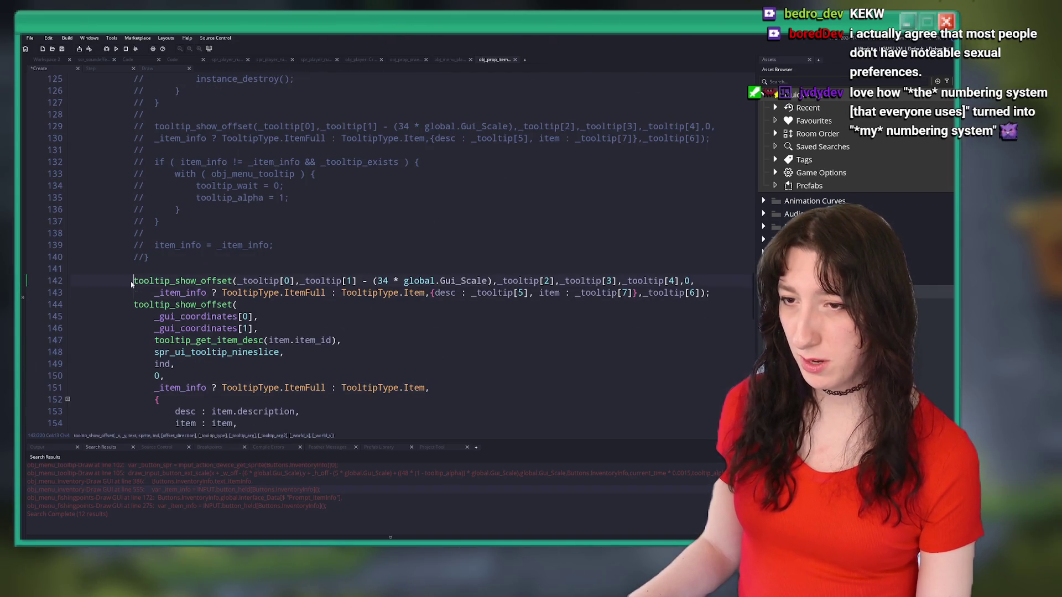
Comment out the pasted two-line tooltip call and build the game with F5.
{"action": "left_click_drag", "start_coordinate": [132, 284], "coordinate": [166, 293]}
{"action": "key", "text": "ctrl+k"}
{"action": "key", "text": "F5"}
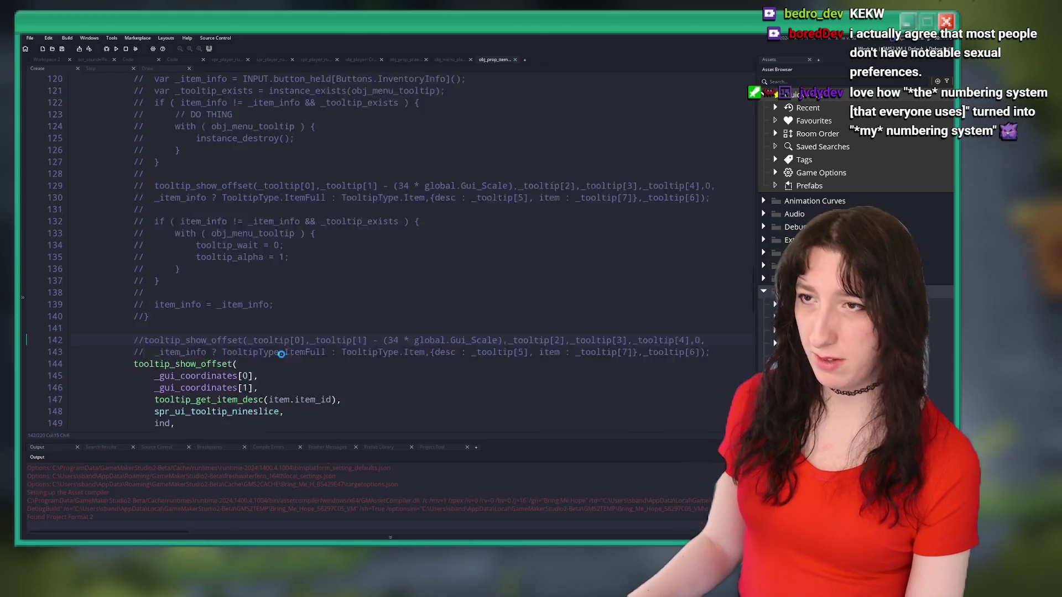
Start the story from the title screen and walk the character off the portal.
{"action": "scroll", "coordinate": [277, 354], "scroll_direction": "up", "scroll_amount": 4}
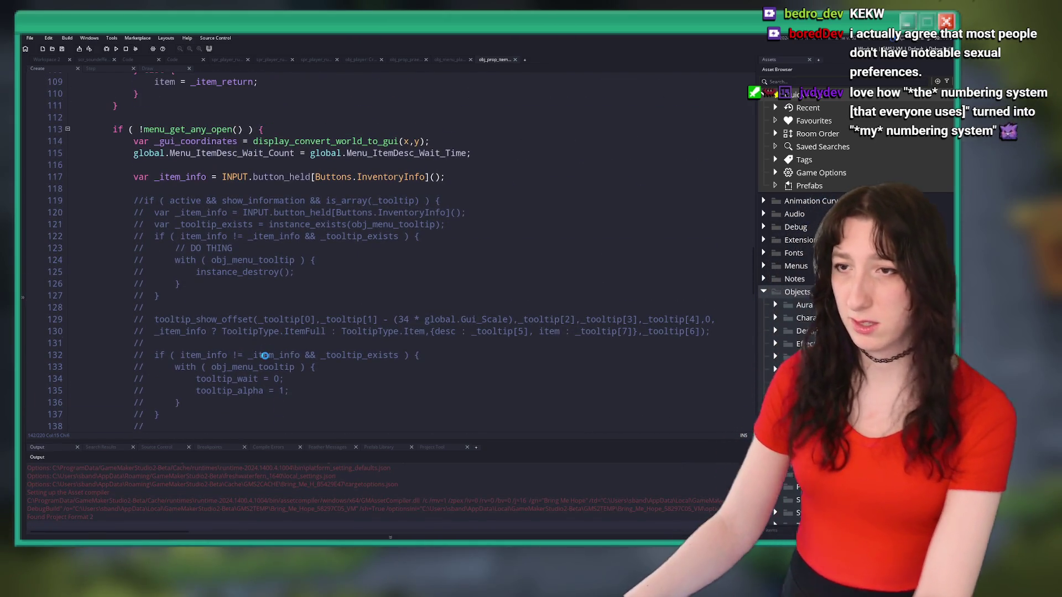
{"action": "scroll", "coordinate": [265, 356], "scroll_direction": "down", "scroll_amount": 7}
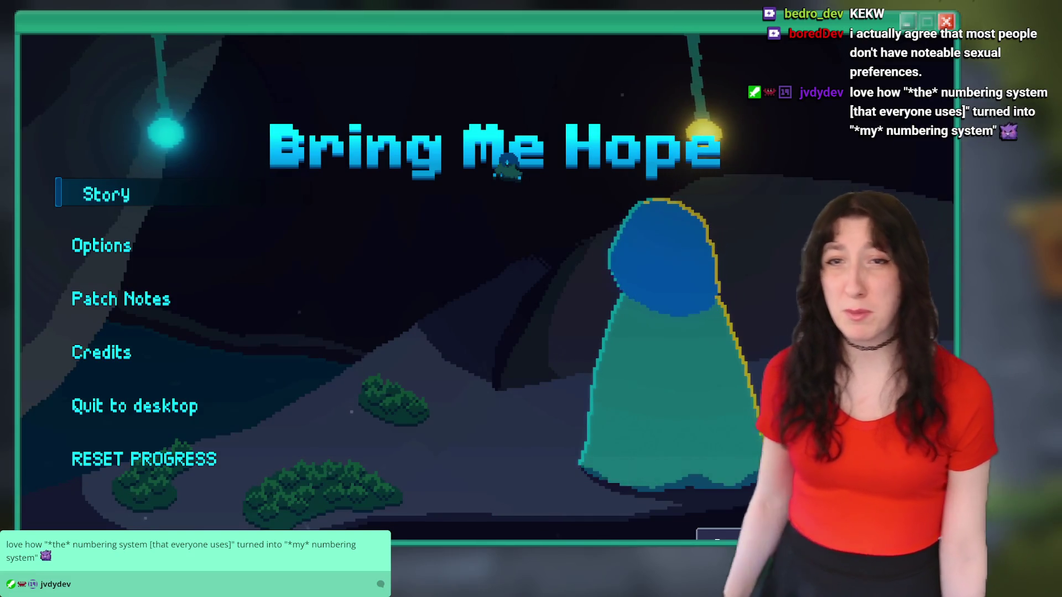
{"action": "left_click", "coordinate": [115, 199]}
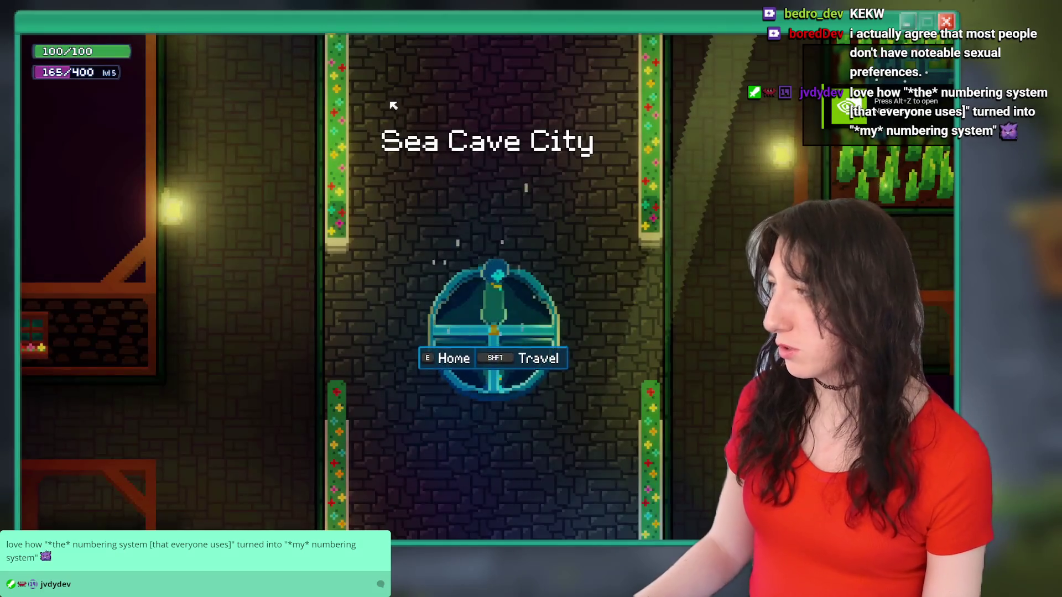
{"action": "key", "text": "w"}
Grab the green item from the inventory, check its Soldering Iron tooltip, and quit the game.
{"action": "key", "text": "Tab"}
{"action": "left_click", "coordinate": [256, 324]}
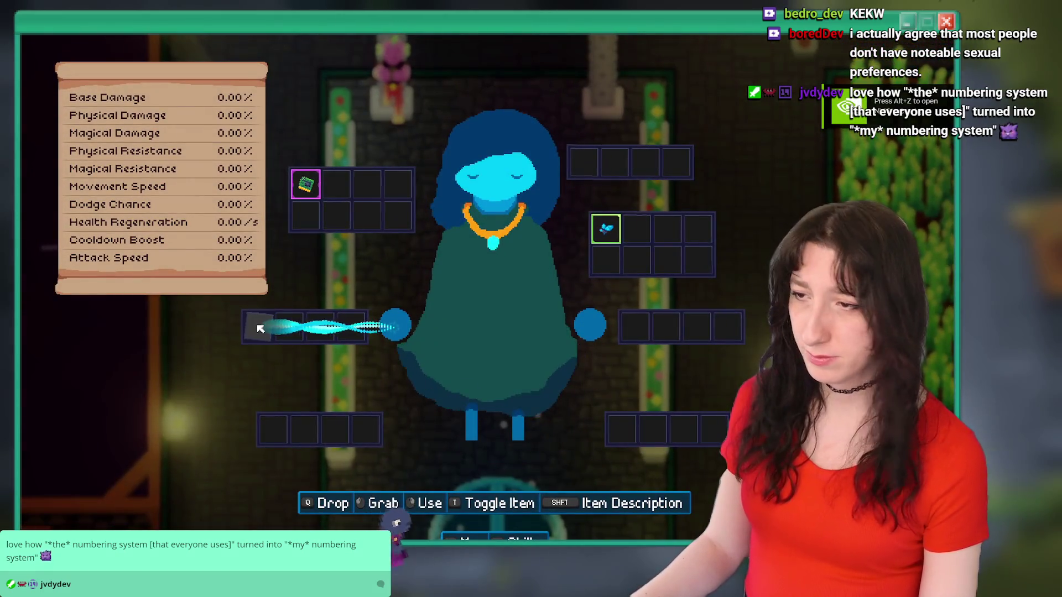
{"action": "key", "text": "Tab"}
{"action": "key", "text": "alt+F4"}
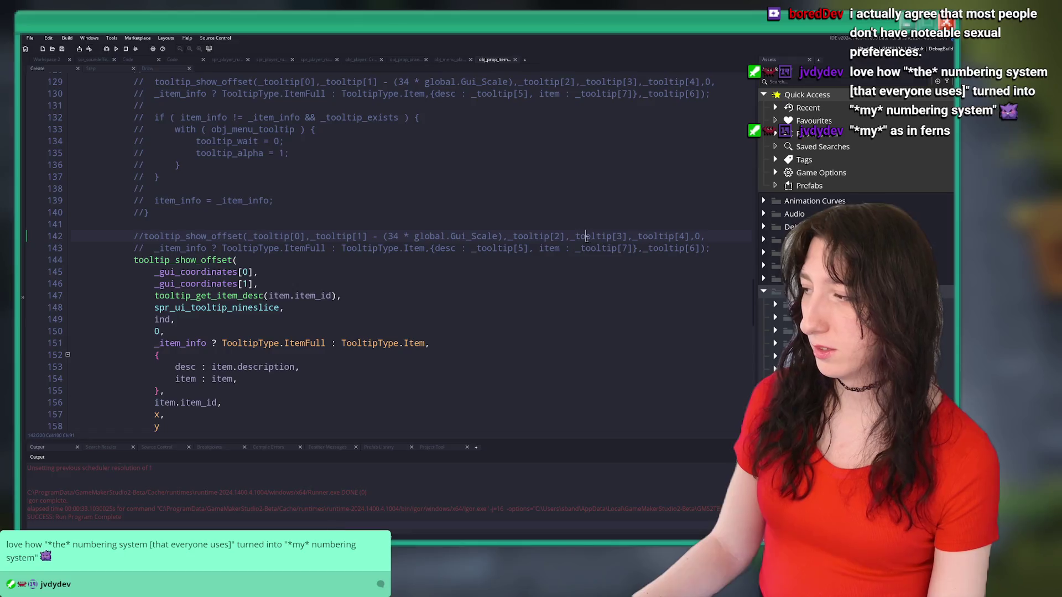
Comment out the second tooltip_show_offset call and open blank lines above it for new code.
{"action": "scroll", "coordinate": [284, 269], "scroll_direction": "down", "scroll_amount": 2}
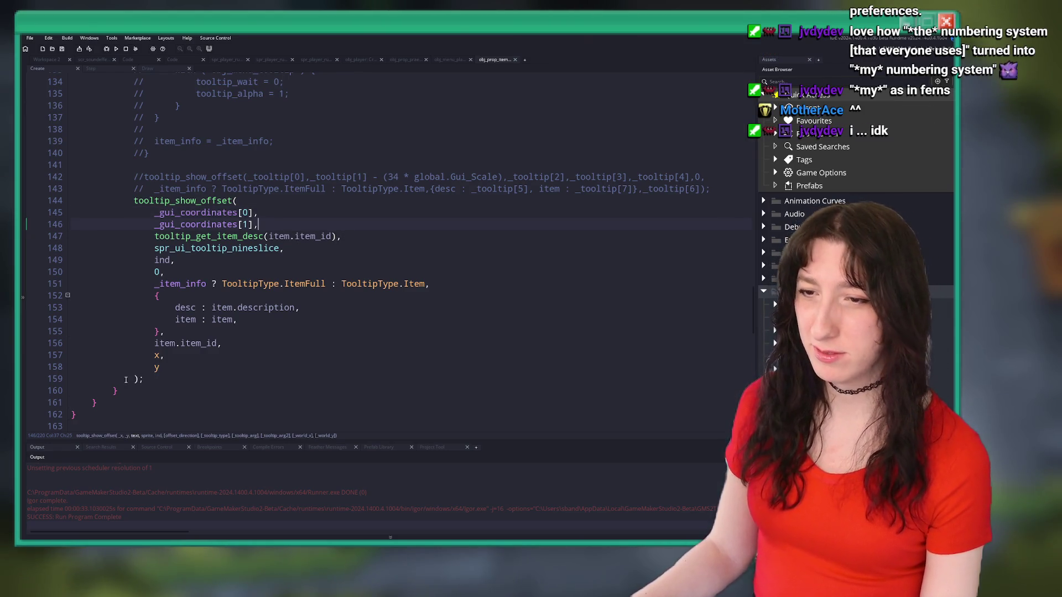
{"action": "left_click", "coordinate": [132, 198]}
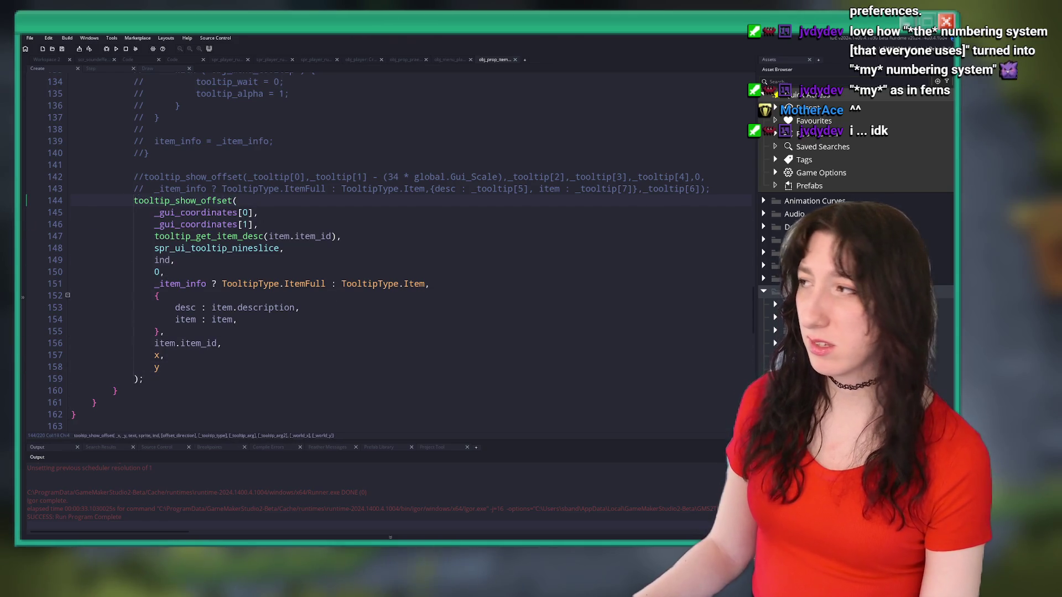
{"action": "key", "text": "ctrl+k"}
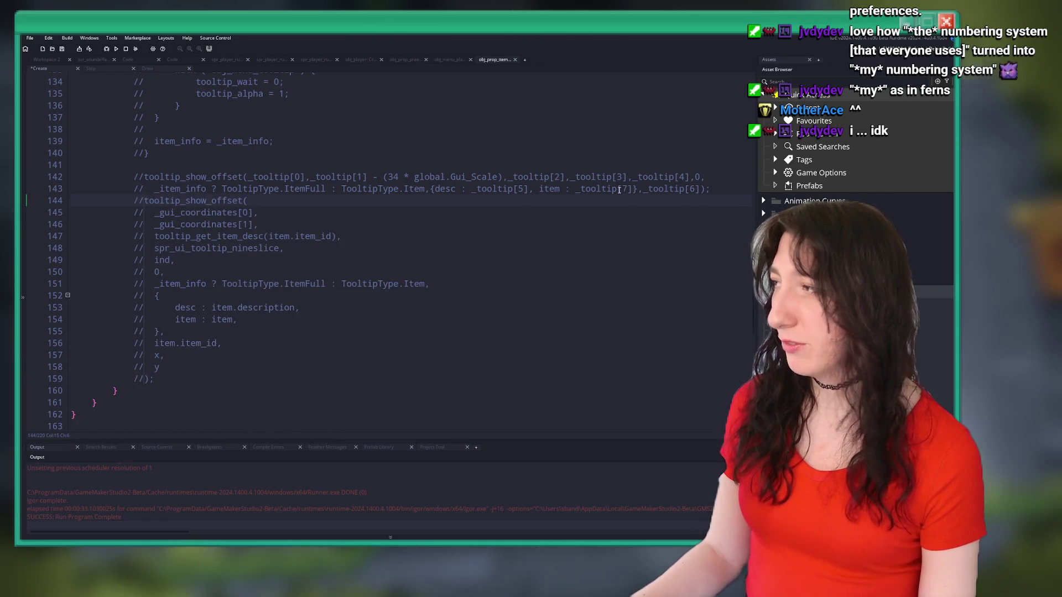
{"action": "key", "text": "Home"}
{"action": "key", "text": "Return"}
{"action": "key", "text": "Return"}
{"action": "key", "text": "Up"}
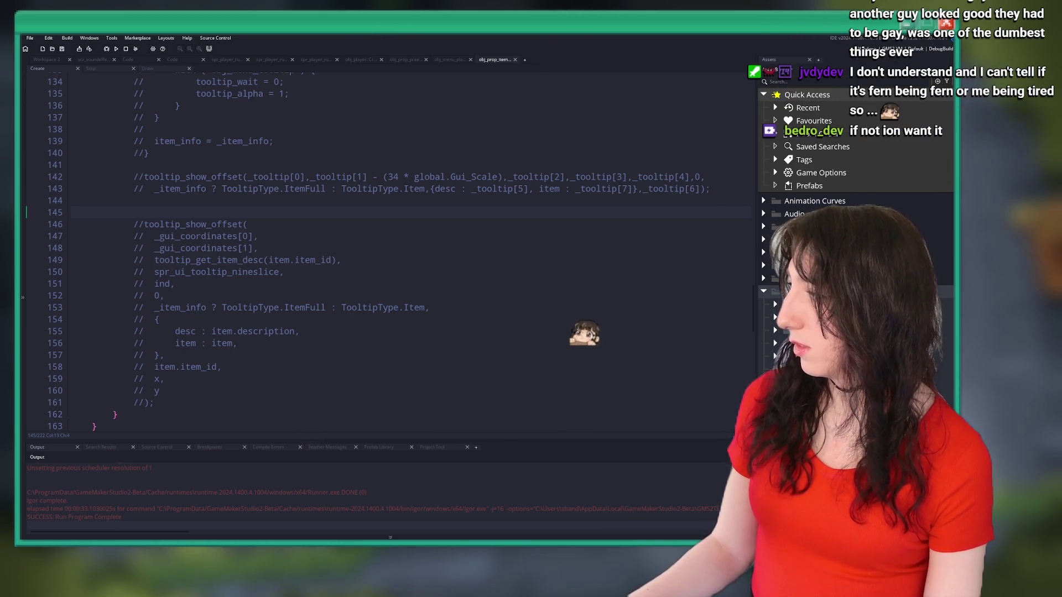
{"action": "key", "text": "alt+Tab"}
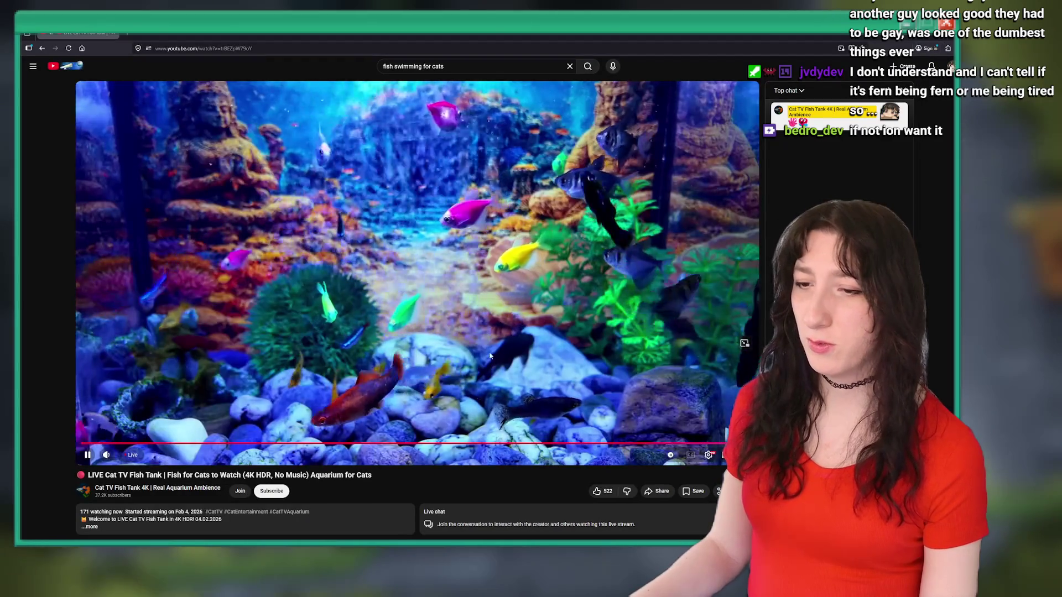
Move from the coral reef video to the Monterey Bay harbor seals video at about 14:12, full screen.
{"action": "left_click", "coordinate": [718, 446]}
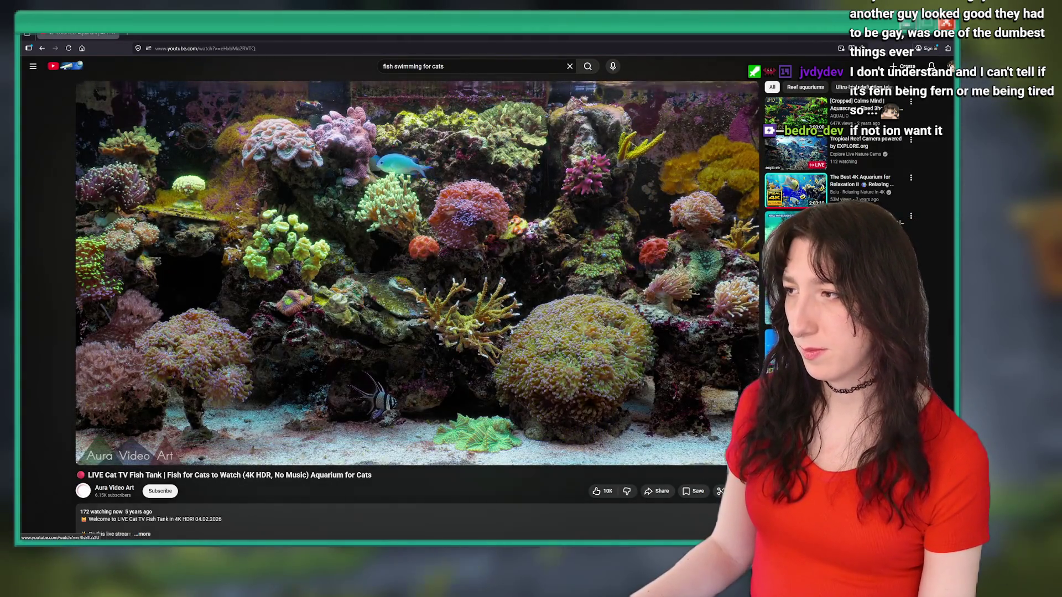
{"action": "left_click", "coordinate": [231, 451]}
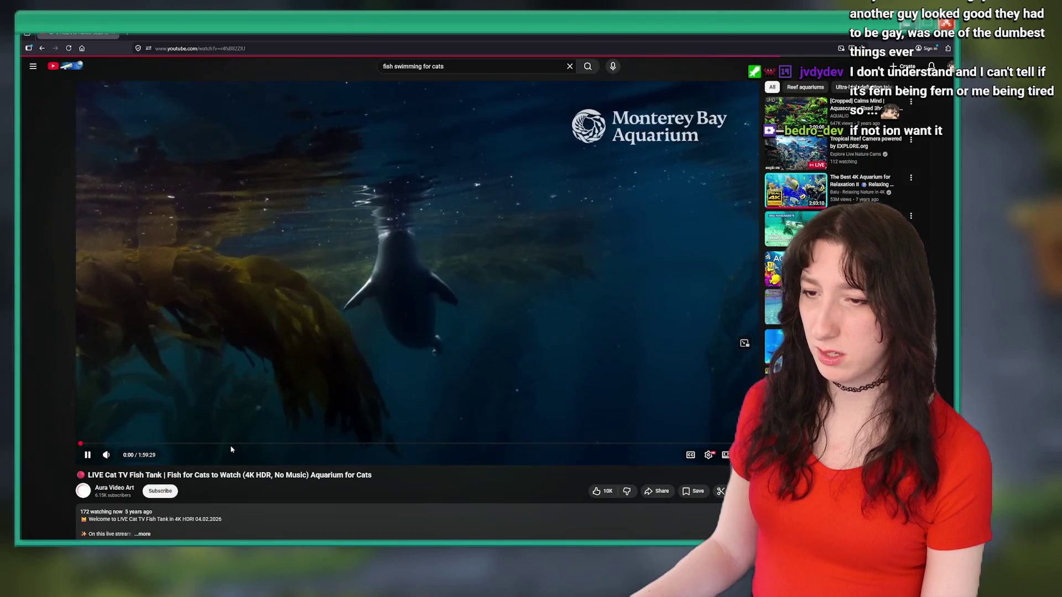
{"action": "left_click", "coordinate": [224, 444]}
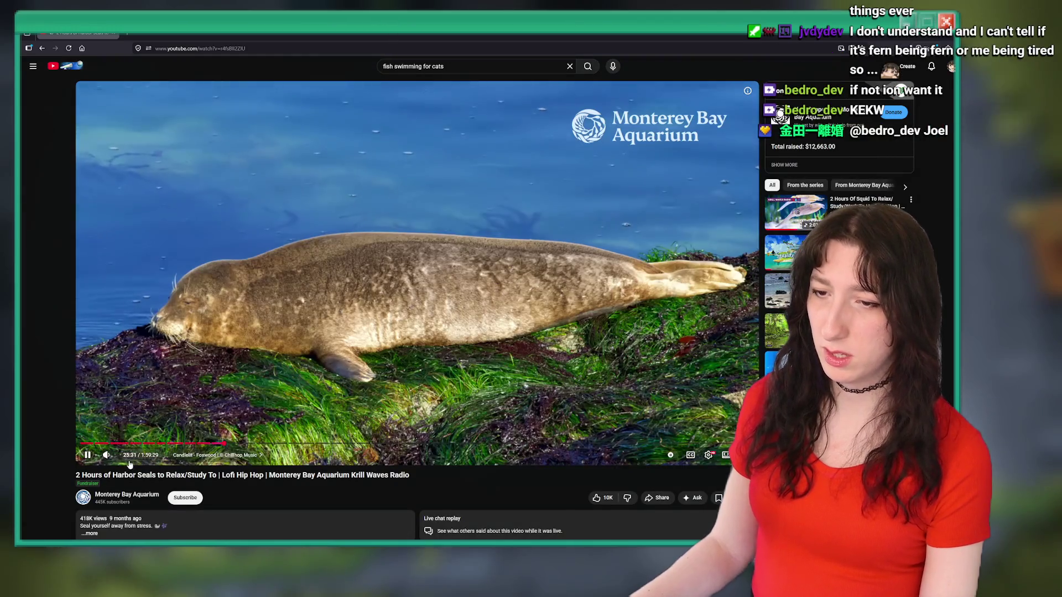
{"action": "left_click", "coordinate": [161, 444]}
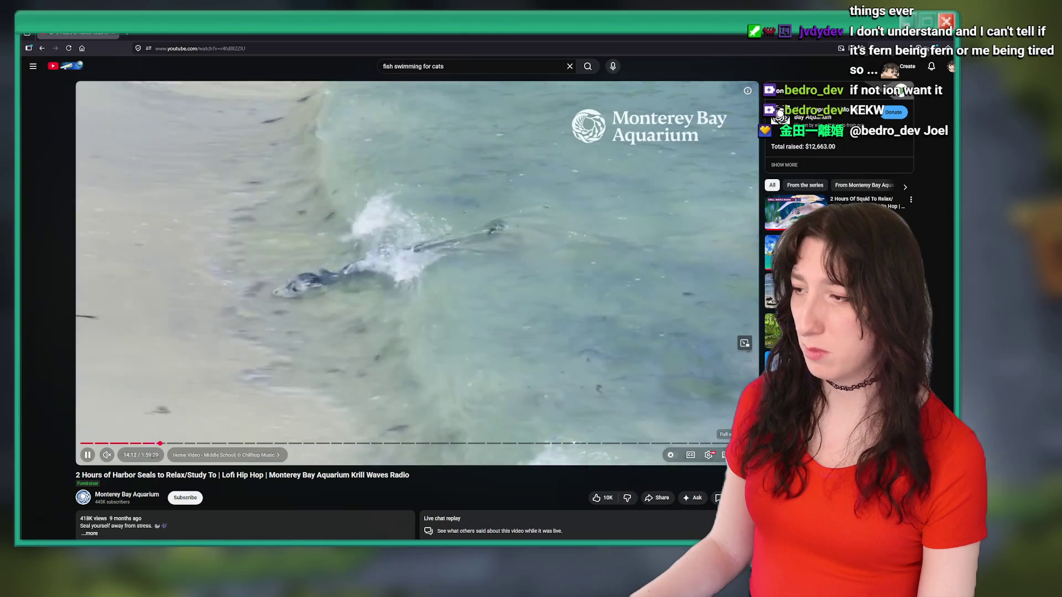
{"action": "left_click", "coordinate": [724, 455]}
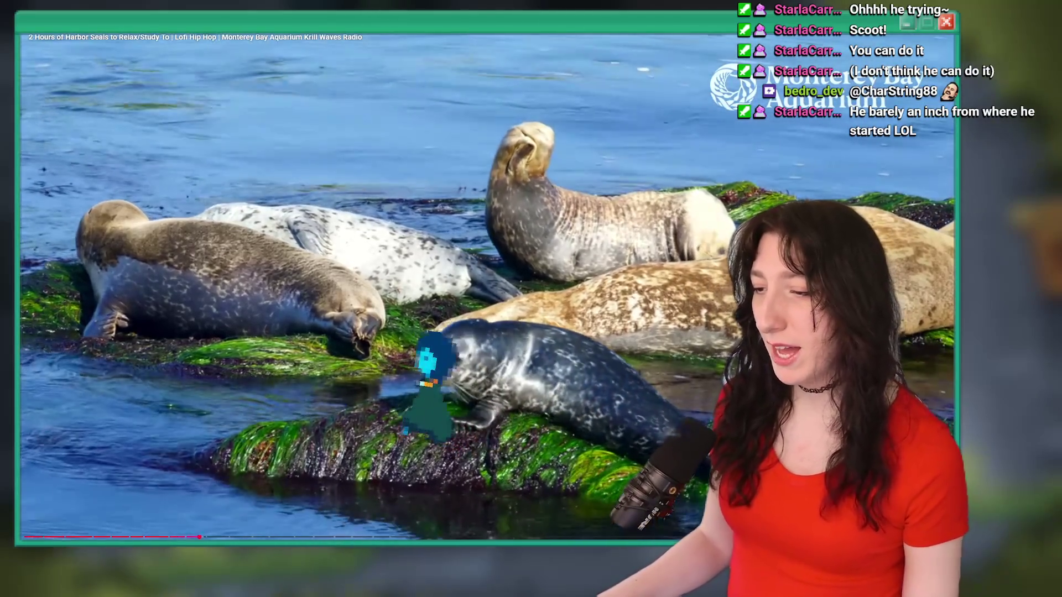
Exit full-screen seal video playback and return to the GameMaker code editor.
{"action": "double_click", "coordinate": [484, 365]}
{"action": "key", "text": "Escape"}
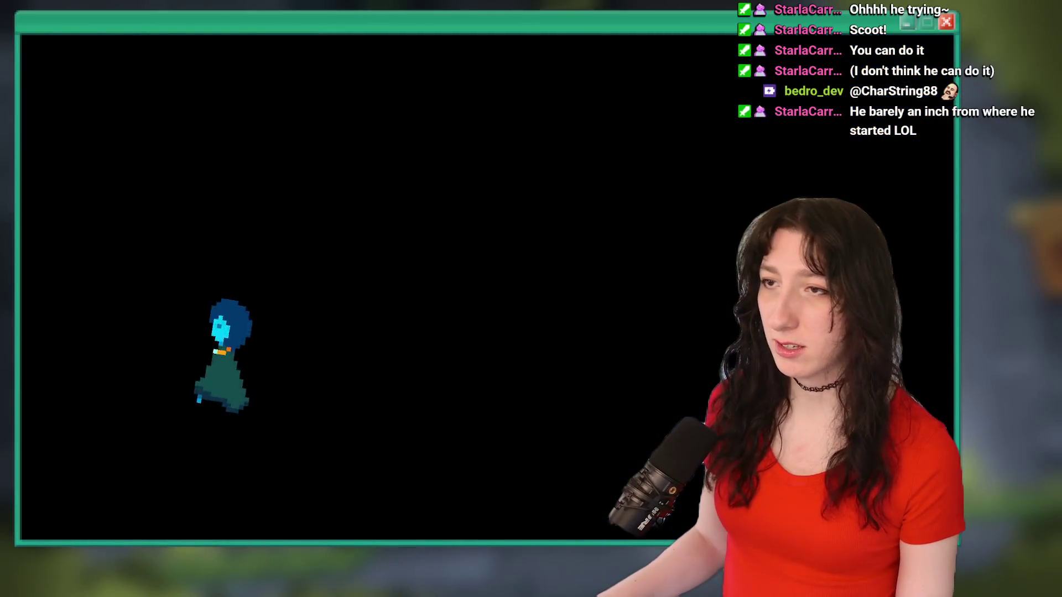
{"action": "key", "text": "alt+Tab"}
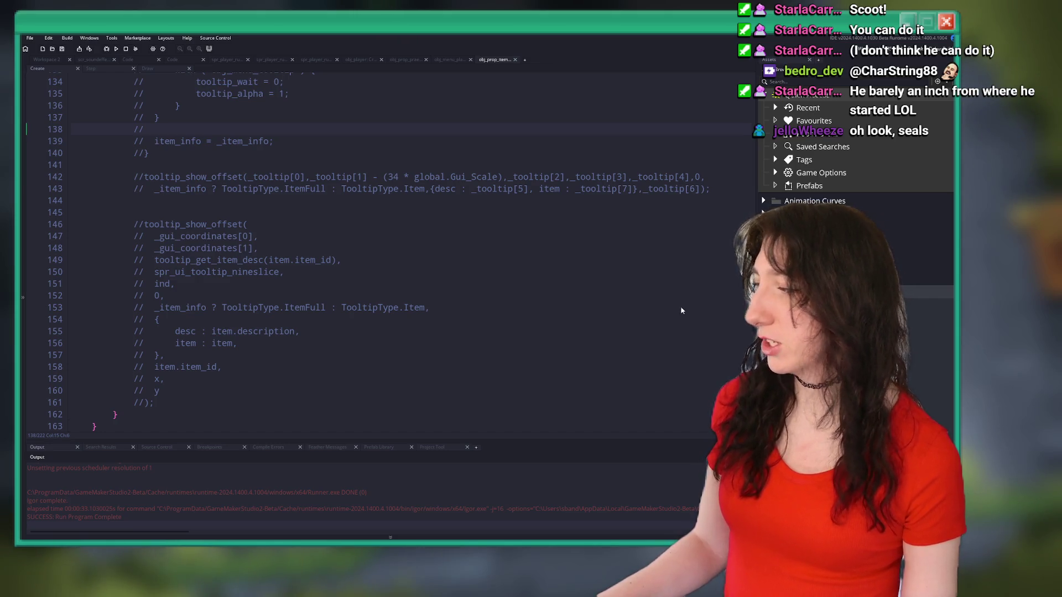
Uncomment the multi-line tooltip_show_offset call.
{"action": "left_click", "coordinate": [172, 284]}
{"action": "scroll", "coordinate": [168, 293], "scroll_direction": "up", "scroll_amount": 6}
{"action": "scroll", "coordinate": [169, 293], "scroll_direction": "down", "scroll_amount": 6}
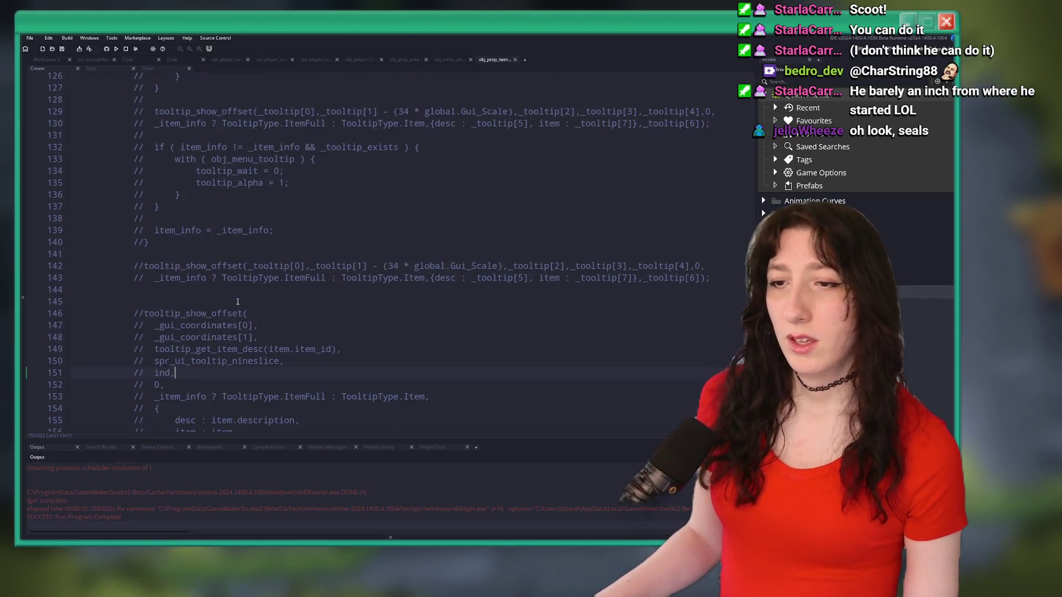
{"action": "scroll", "coordinate": [166, 292], "scroll_direction": "up", "scroll_amount": 3}
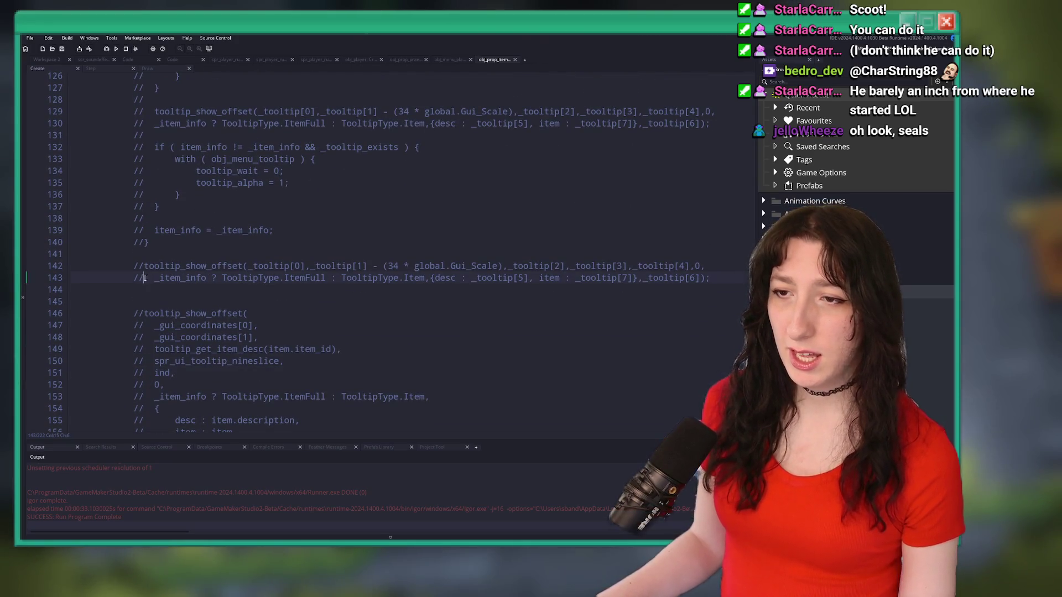
{"action": "left_click", "coordinate": [155, 278]}
{"action": "scroll", "coordinate": [199, 265], "scroll_direction": "down", "scroll_amount": 3}
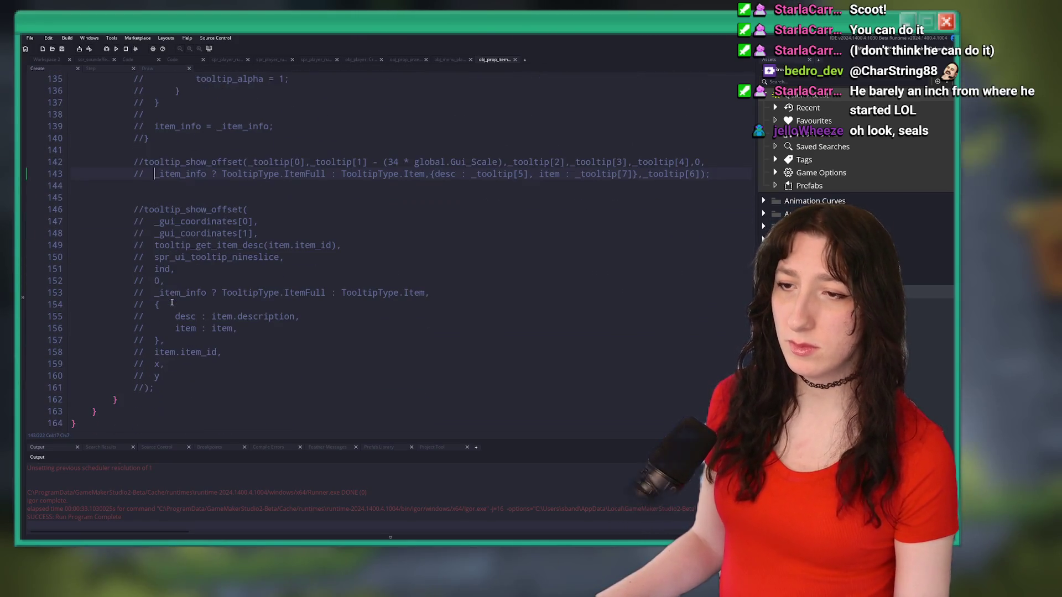
{"action": "scroll", "coordinate": [250, 248], "scroll_direction": "up", "scroll_amount": 2}
{"action": "scroll", "coordinate": [192, 247], "scroll_direction": "down", "scroll_amount": 3}
{"action": "scroll", "coordinate": [153, 237], "scroll_direction": "up", "scroll_amount": 2}
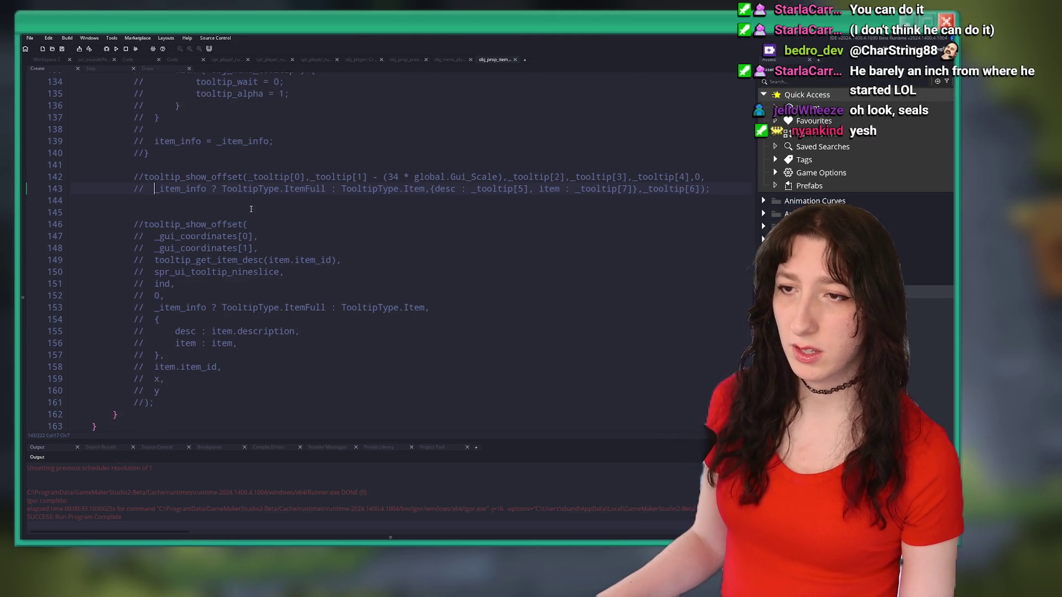
{"action": "left_click_drag", "start_coordinate": [134, 224], "coordinate": [135, 402]}
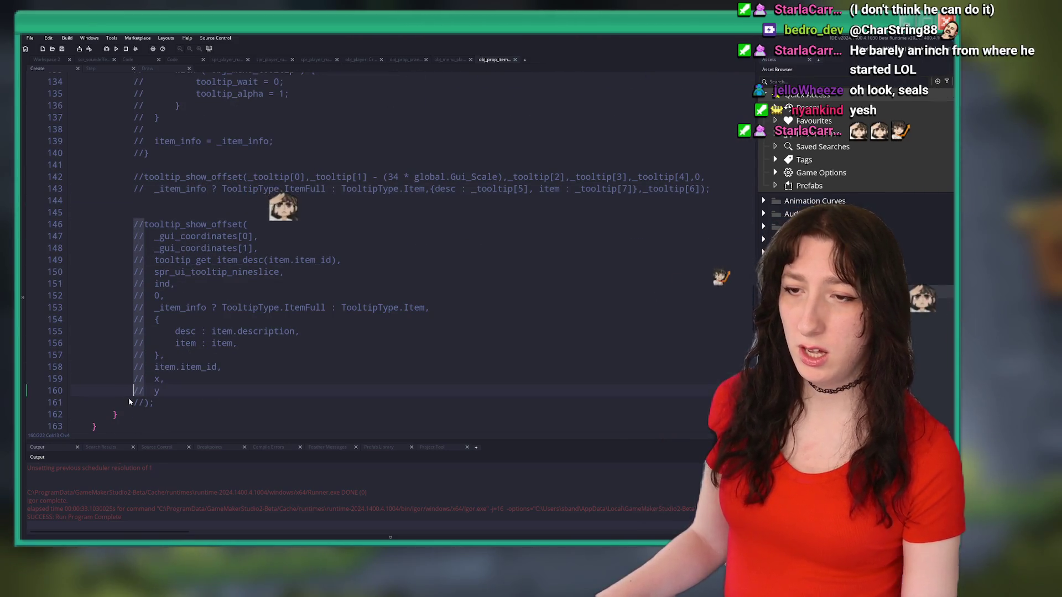
{"action": "key", "text": "Delete"}
Delete the old commented two-line tooltip call and uncomment the old tooltip block.
{"action": "mouse_move", "coordinate": [710, 189]}
{"action": "left_mouse_down"}
{"action": "mouse_move", "coordinate": [133, 177]}
{"action": "mouse_move", "coordinate": [149, 153]}
{"action": "left_mouse_up"}
{"action": "key", "text": "Delete"}
{"action": "scroll", "coordinate": [196, 272], "scroll_direction": "up", "scroll_amount": 3}
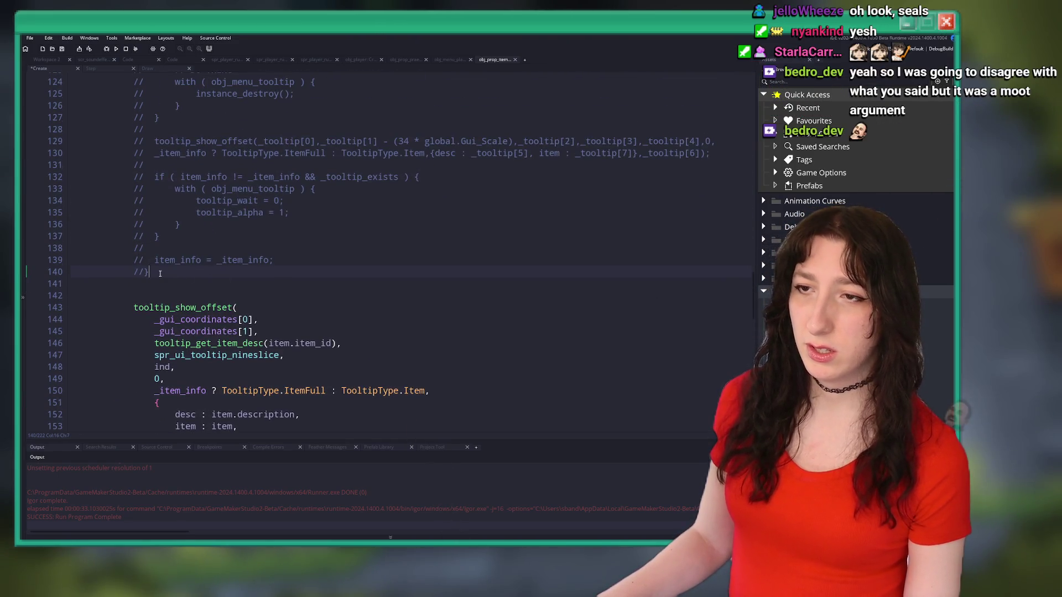
{"action": "scroll", "coordinate": [166, 248], "scroll_direction": "up", "scroll_amount": 3}
{"action": "left_click_drag", "start_coordinate": [142, 361], "coordinate": [137, 191]}
{"action": "key", "text": "Delete"}
{"action": "scroll", "coordinate": [165, 222], "scroll_direction": "up", "scroll_amount": 2}
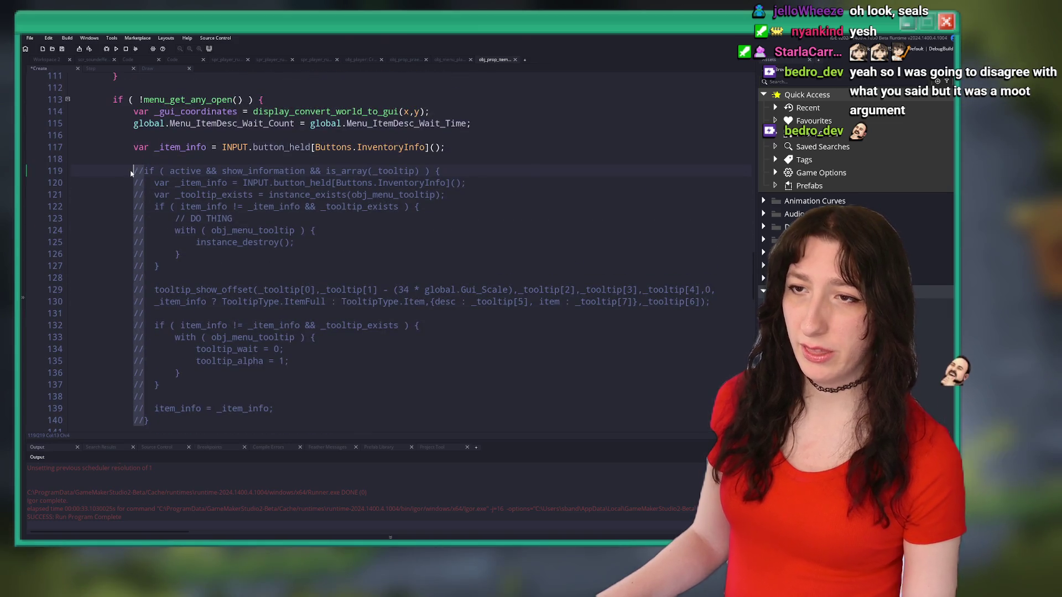
{"action": "left_click_drag", "start_coordinate": [143, 244], "coordinate": [135, 173]}
{"action": "key", "text": "Delete"}
Delete the now-duplicate multi-line tooltip call and the blank line above it.
{"action": "scroll", "coordinate": [177, 387], "scroll_direction": "down", "scroll_amount": 8}
{"action": "mouse_move", "coordinate": [144, 353]}
{"action": "left_mouse_down"}
{"action": "mouse_move", "coordinate": [154, 210]}
{"action": "mouse_move", "coordinate": [133, 174]}
{"action": "left_mouse_up"}
{"action": "left_click_drag", "start_coordinate": [180, 354], "coordinate": [211, 160]}
{"action": "key", "text": "ctrl+c"}
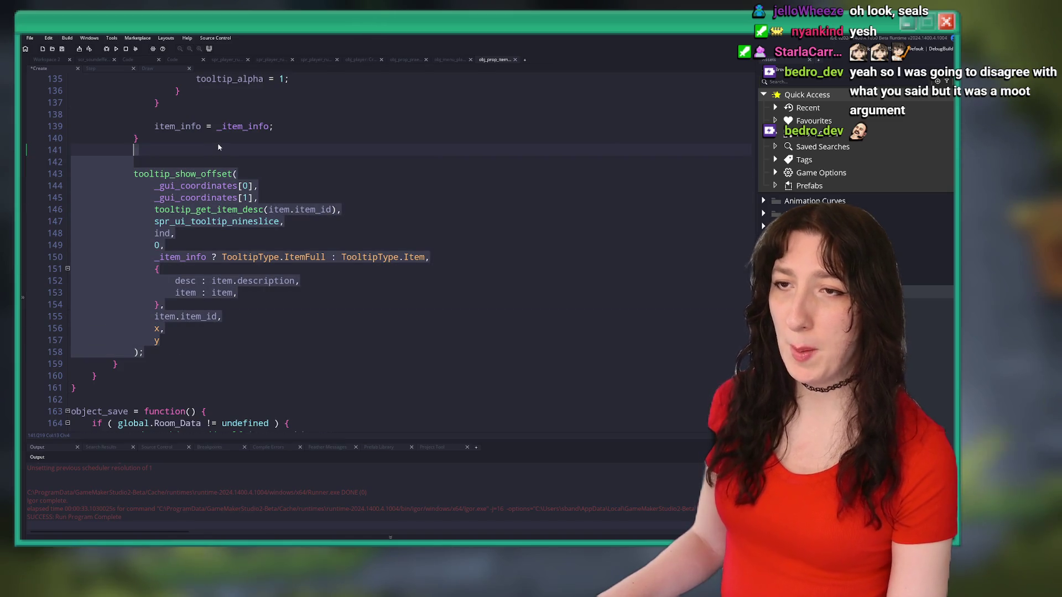
{"action": "key", "text": "BackSpace"}
{"action": "key", "text": "BackSpace"}
Replace the block's two-line tooltip call with the multi-line version and indent its arguments.
{"action": "scroll", "coordinate": [227, 137], "scroll_direction": "up", "scroll_amount": 4}
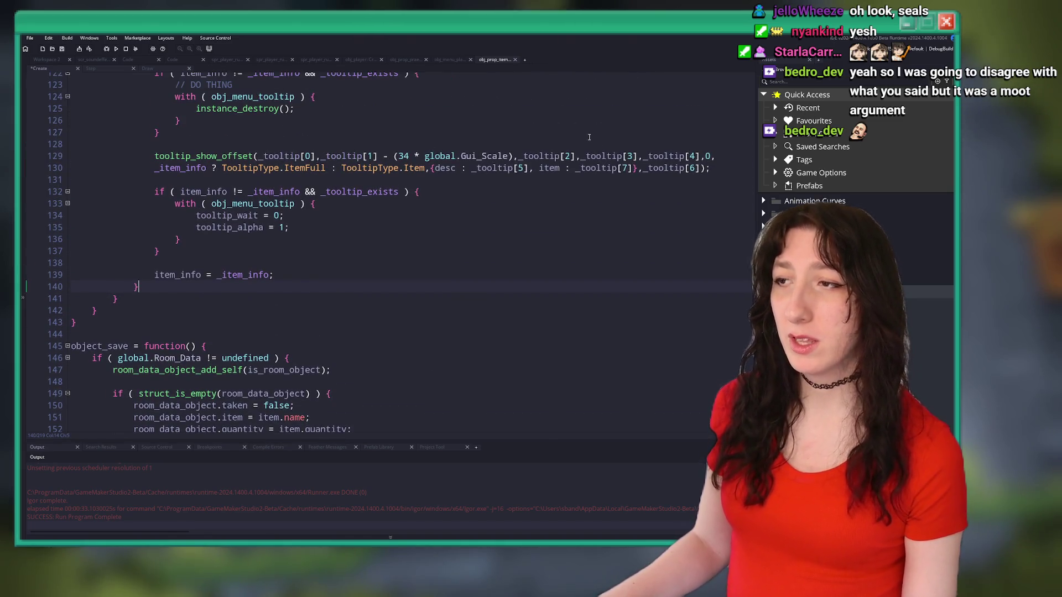
{"action": "left_click_drag", "start_coordinate": [711, 168], "coordinate": [142, 159]}
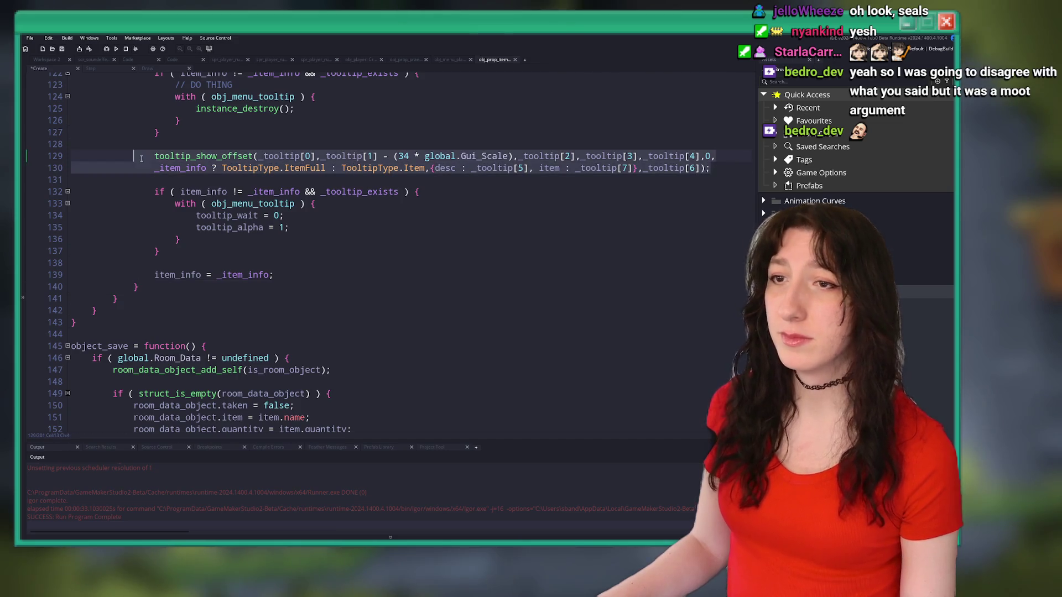
{"action": "key", "text": "ctrl+v"}
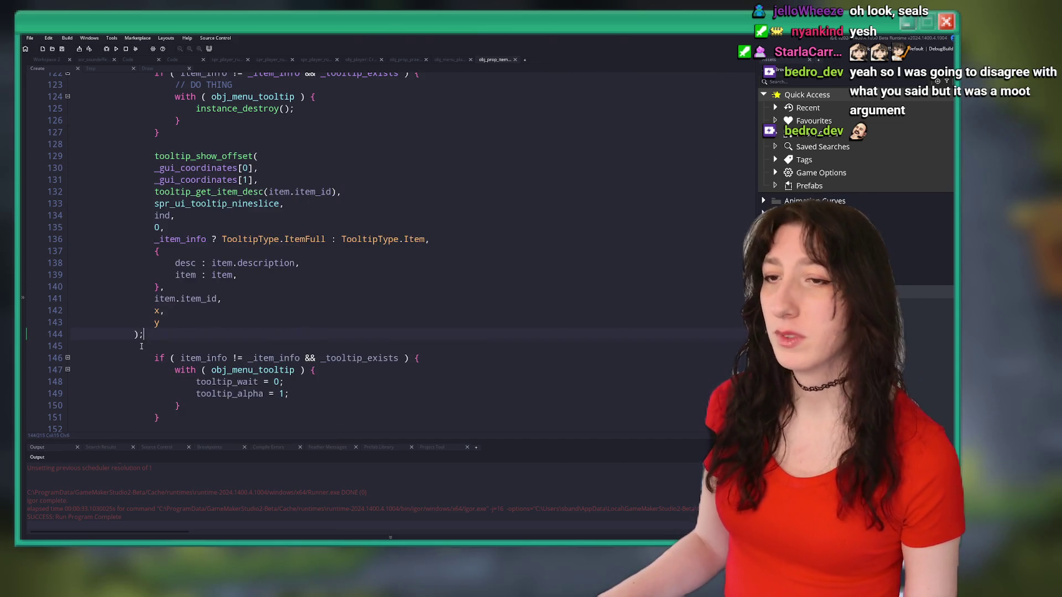
{"action": "left_click_drag", "start_coordinate": [143, 338], "coordinate": [176, 167]}
{"action": "key", "text": "Tab"}
{"action": "left_click", "coordinate": [326, 358]}
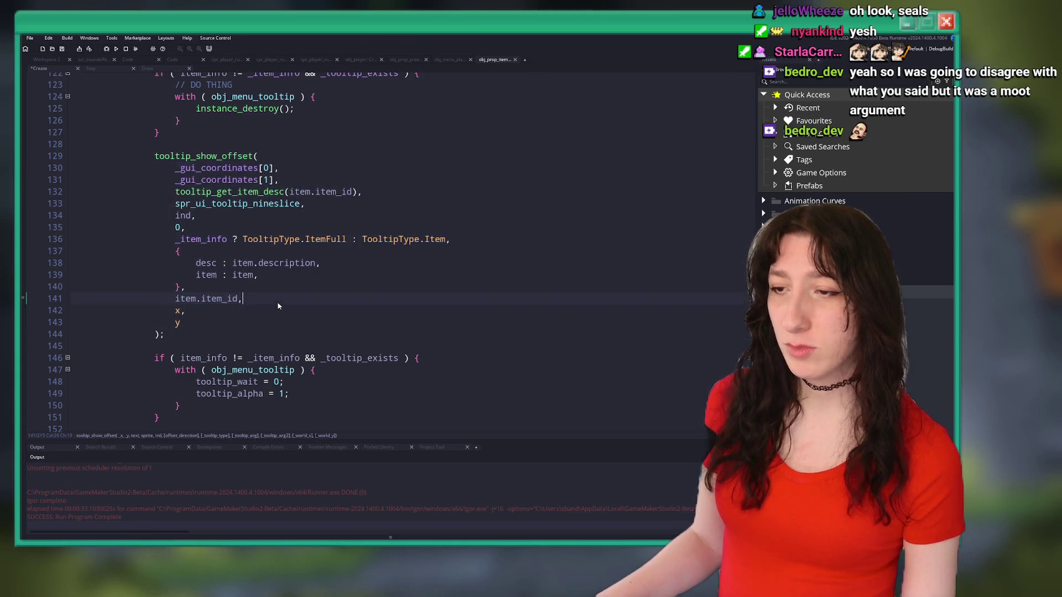
Drop the show_information requirement from the tooltip condition.
{"action": "scroll", "coordinate": [326, 355], "scroll_direction": "up", "scroll_amount": 6}
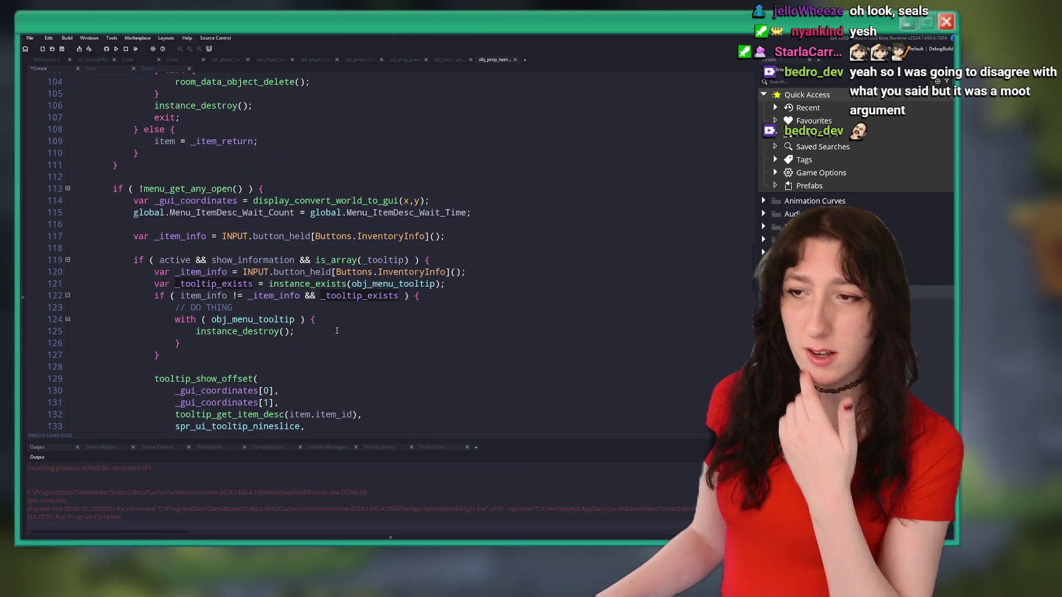
{"action": "left_click", "coordinate": [239, 250]}
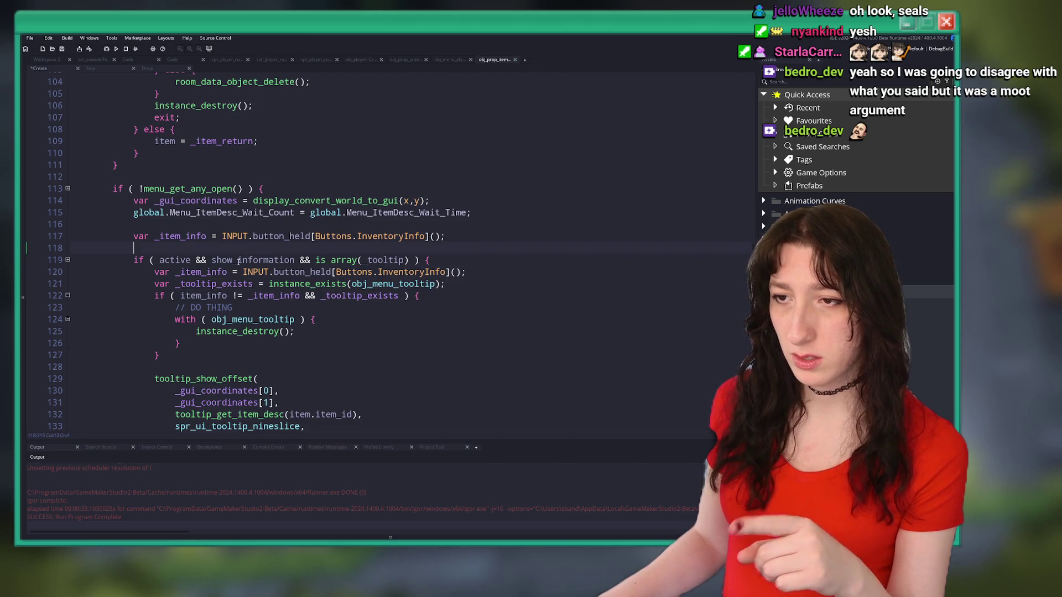
{"action": "scroll", "coordinate": [243, 276], "scroll_direction": "down", "scroll_amount": 12}
{"action": "scroll", "coordinate": [260, 301], "scroll_direction": "up", "scroll_amount": 10}
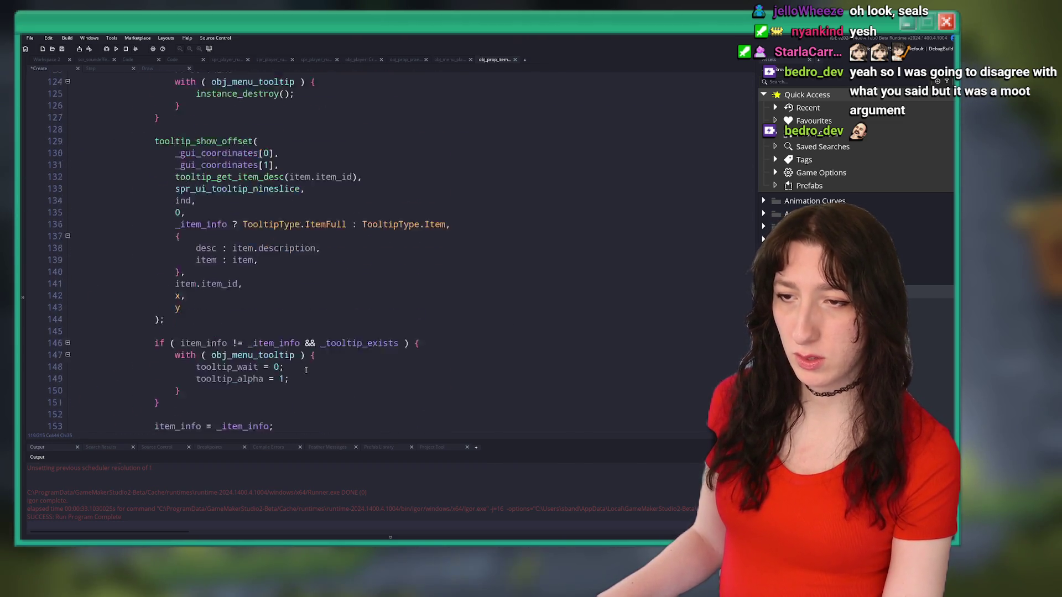
{"action": "key", "text": "BackSpace"}
{"action": "key", "text": "BackSpace"}
{"action": "key", "text": "BackSpace"}
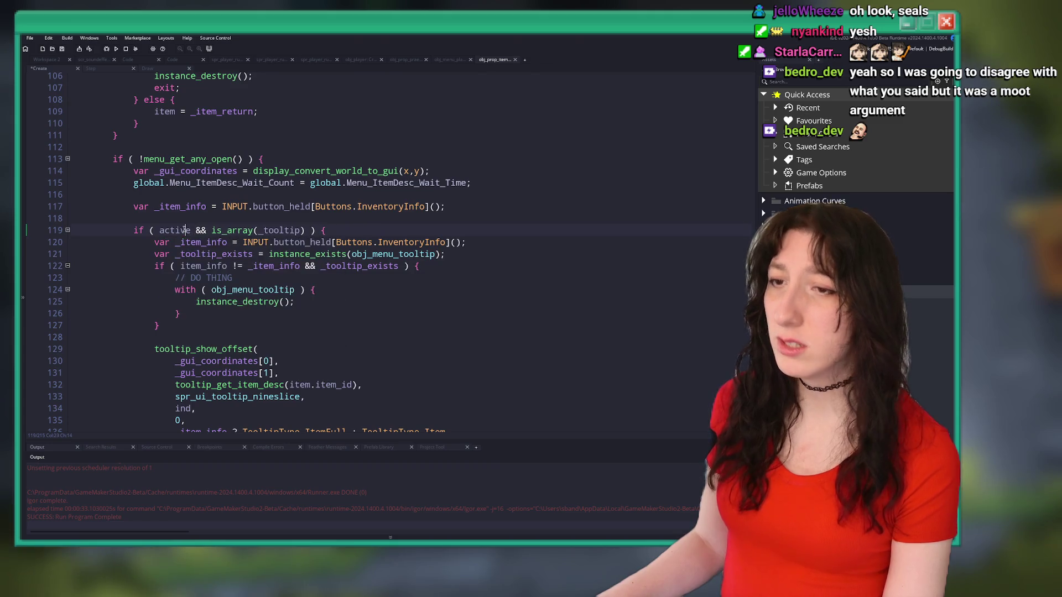
{"action": "scroll", "coordinate": [198, 257], "scroll_direction": "down", "scroll_amount": 2}
{"action": "scroll", "coordinate": [198, 256], "scroll_direction": "down", "scroll_amount": 2}
{"action": "scroll", "coordinate": [202, 272], "scroll_direction": "up", "scroll_amount": 3}
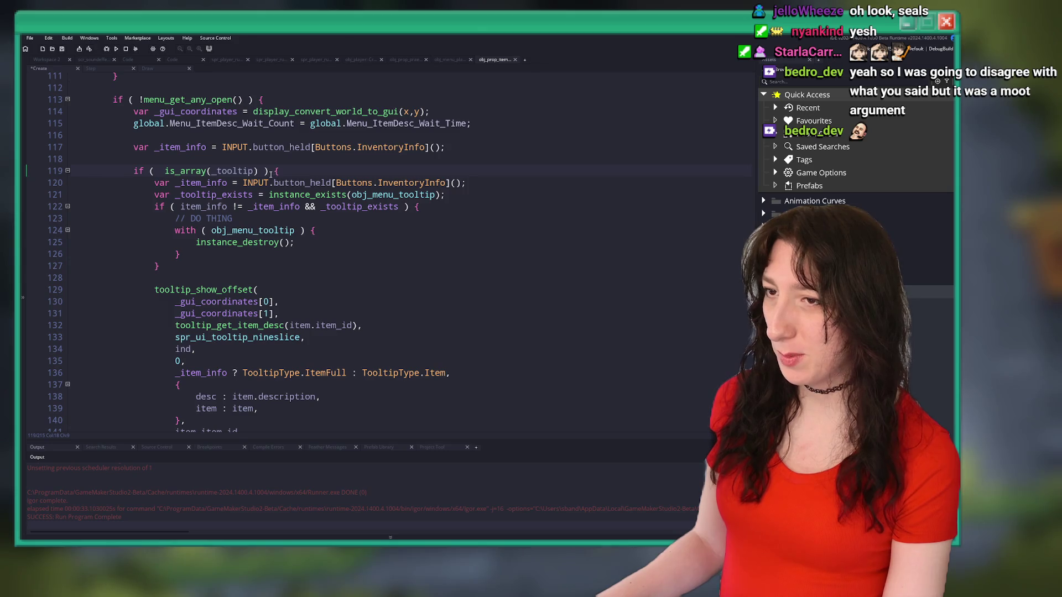
{"action": "scroll", "coordinate": [212, 176], "scroll_direction": "down", "scroll_amount": 4}
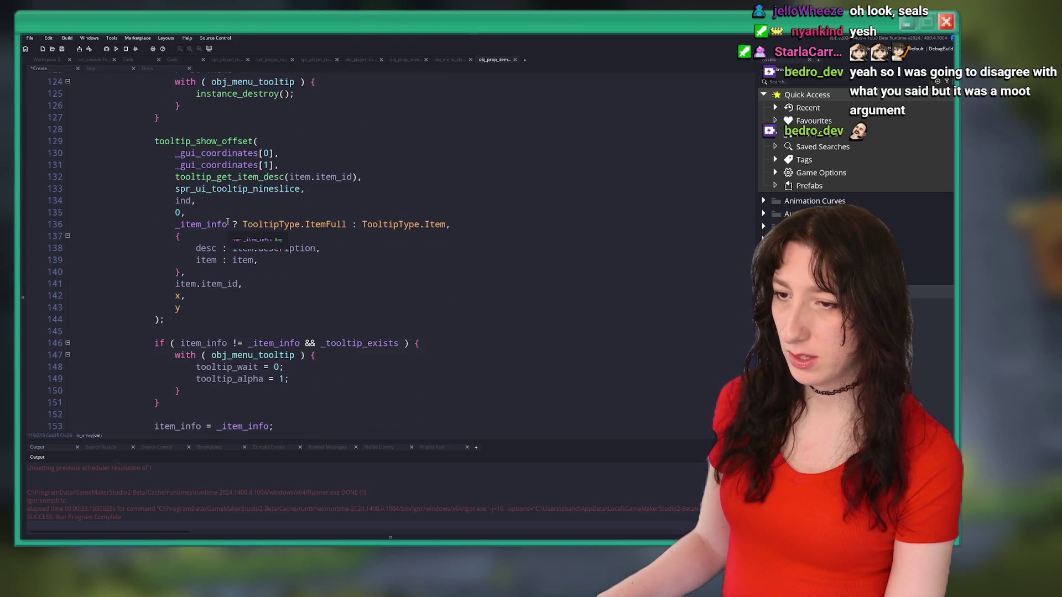
{"action": "scroll", "coordinate": [238, 198], "scroll_direction": "up", "scroll_amount": 2}
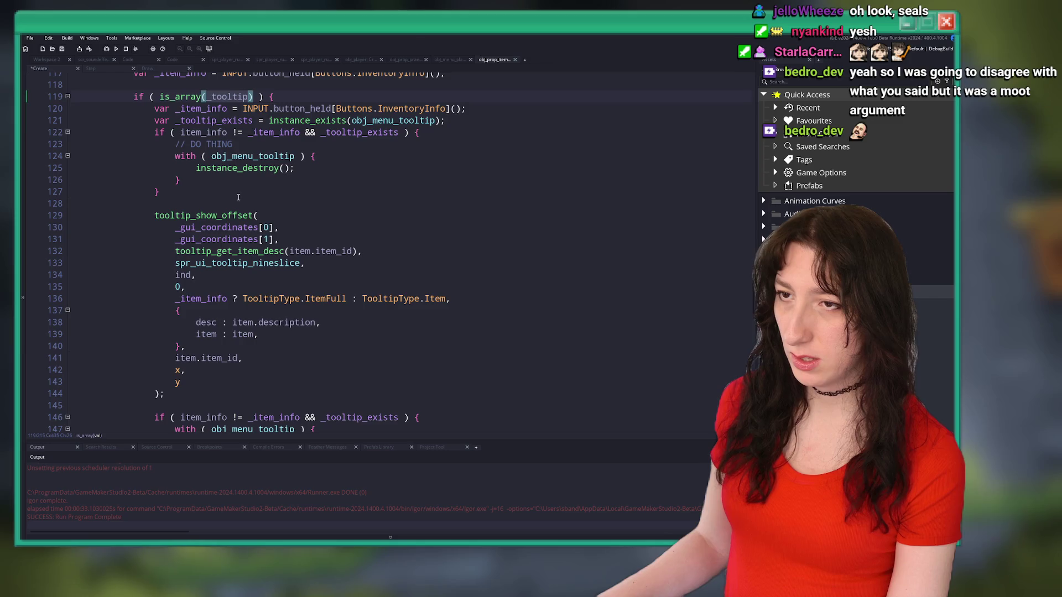
Remove the is_array(_tooltip) condition line and unindent the formerly nested tooltip code.
{"action": "left_click", "coordinate": [271, 93]}
{"action": "scroll", "coordinate": [221, 249], "scroll_direction": "down", "scroll_amount": 4}
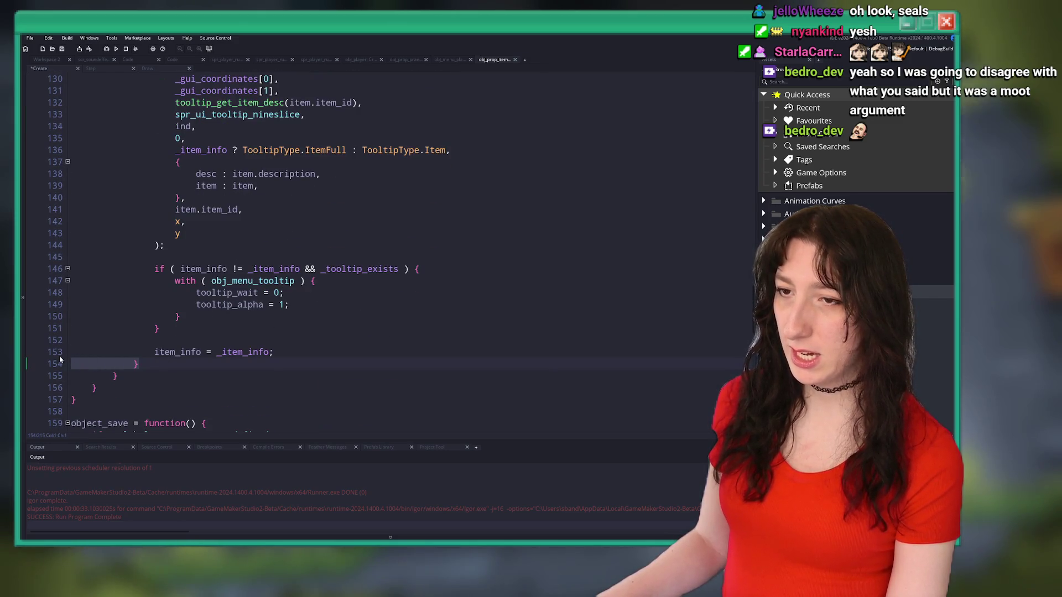
{"action": "scroll", "coordinate": [223, 342], "scroll_direction": "up", "scroll_amount": 2}
{"action": "mouse_move", "coordinate": [188, 410]}
{"action": "left_mouse_down"}
{"action": "mouse_move", "coordinate": [165, 406]}
{"action": "mouse_move", "coordinate": [172, 166]}
{"action": "left_mouse_up"}
{"action": "scroll", "coordinate": [171, 260], "scroll_direction": "up", "scroll_amount": 4}
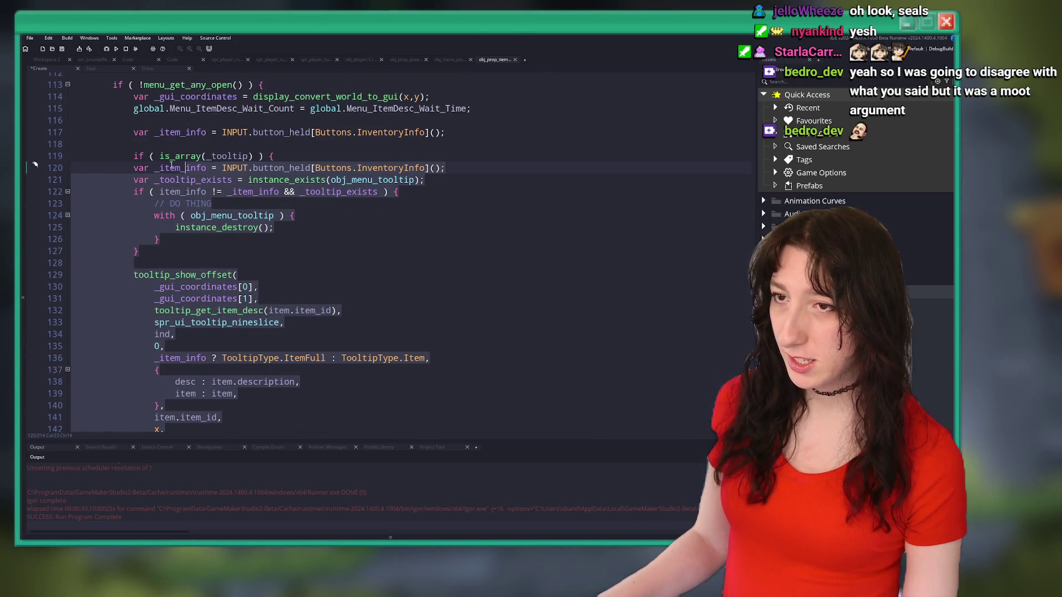
{"action": "left_click", "coordinate": [136, 168]}
{"action": "key", "text": "shift+Up"}
{"action": "key", "text": "BackSpace"}
Delete the duplicate _item_info declaration and the leftover empty line.
{"action": "left_click_drag", "start_coordinate": [476, 132], "coordinate": [476, 123]}
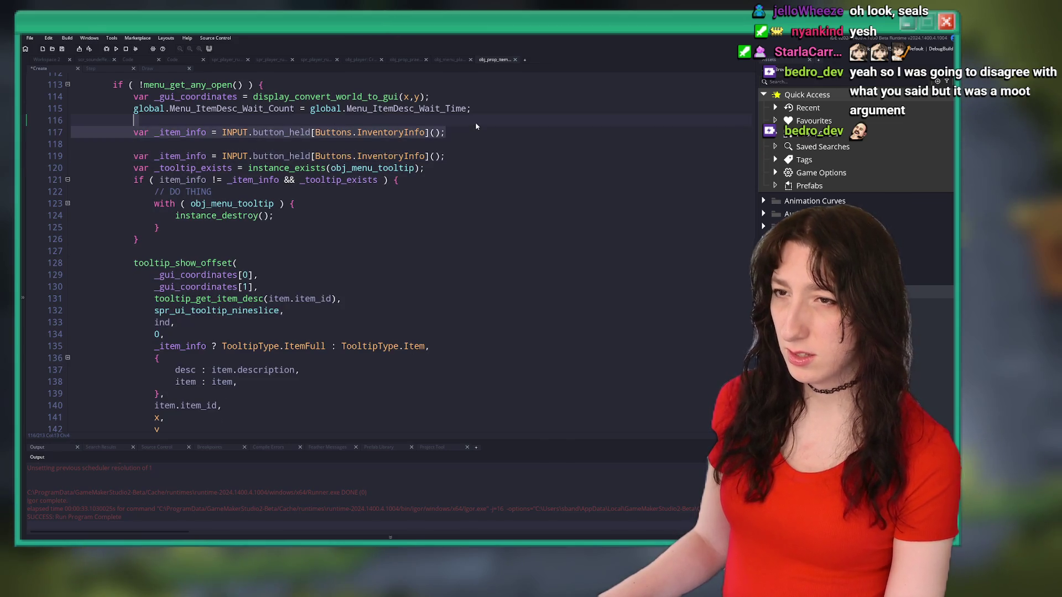
{"action": "key", "text": "BackSpace"}
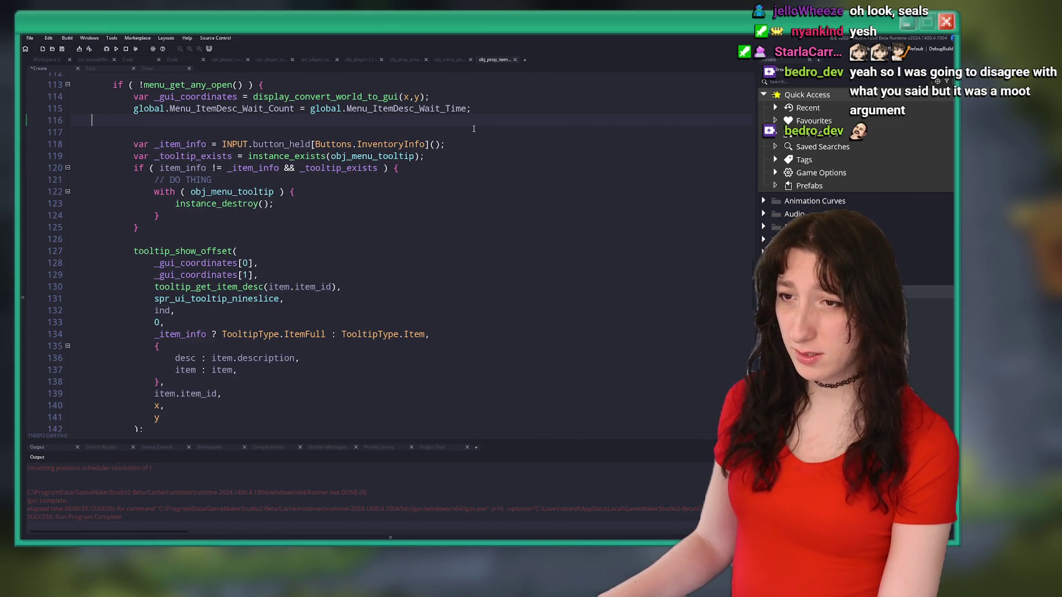
{"action": "key", "text": "BackSpace"}
{"action": "scroll", "coordinate": [469, 133], "scroll_direction": "down", "scroll_amount": 3}
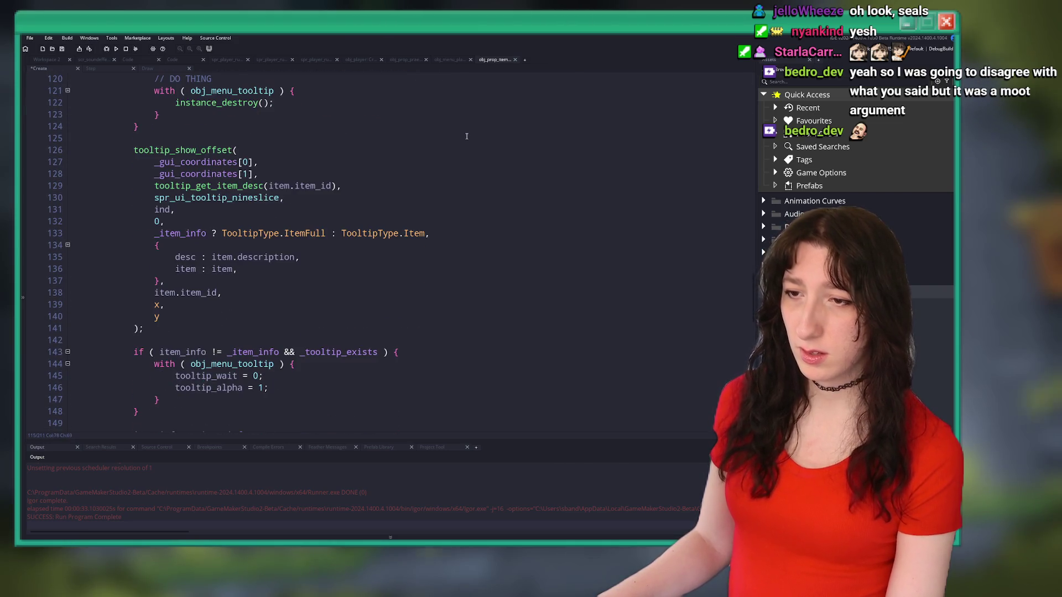
Save and build the edited obj_prop_item code with F5, waiting for the game's title menu.
{"action": "key", "text": "F5"}
{"action": "scroll", "coordinate": [457, 138], "scroll_direction": "up", "scroll_amount": 4}
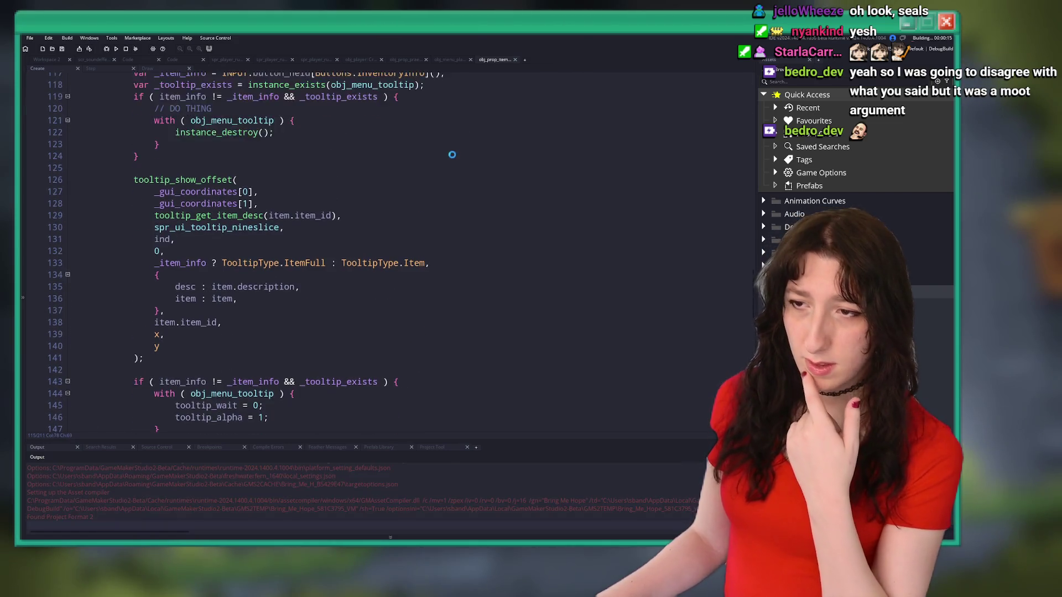
{"action": "scroll", "coordinate": [425, 198], "scroll_direction": "up", "scroll_amount": 8}
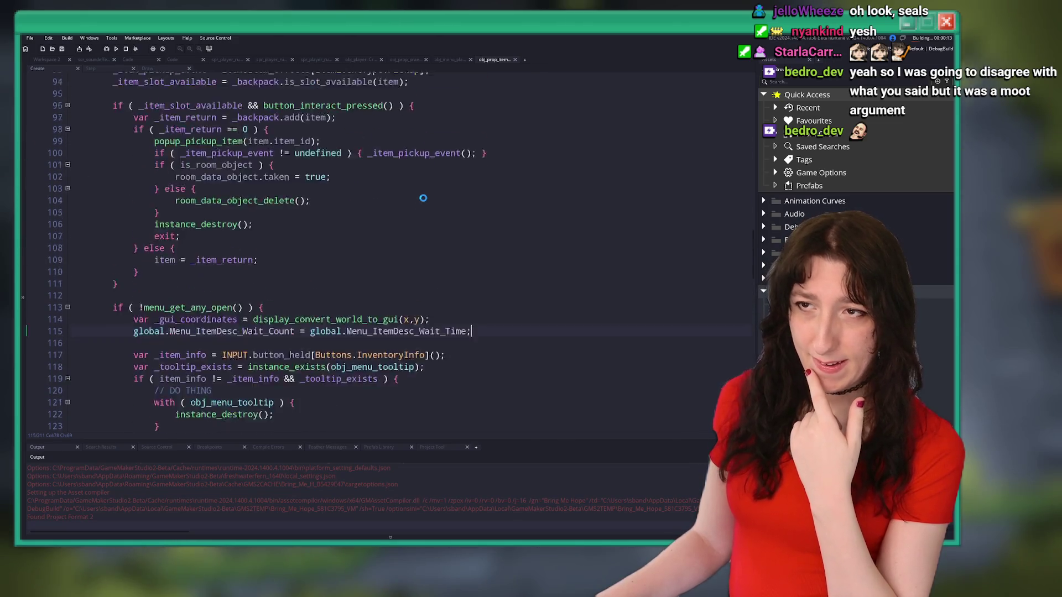
{"action": "scroll", "coordinate": [420, 203], "scroll_direction": "up", "scroll_amount": 1}
{"action": "scroll", "coordinate": [414, 203], "scroll_direction": "down", "scroll_amount": 6}
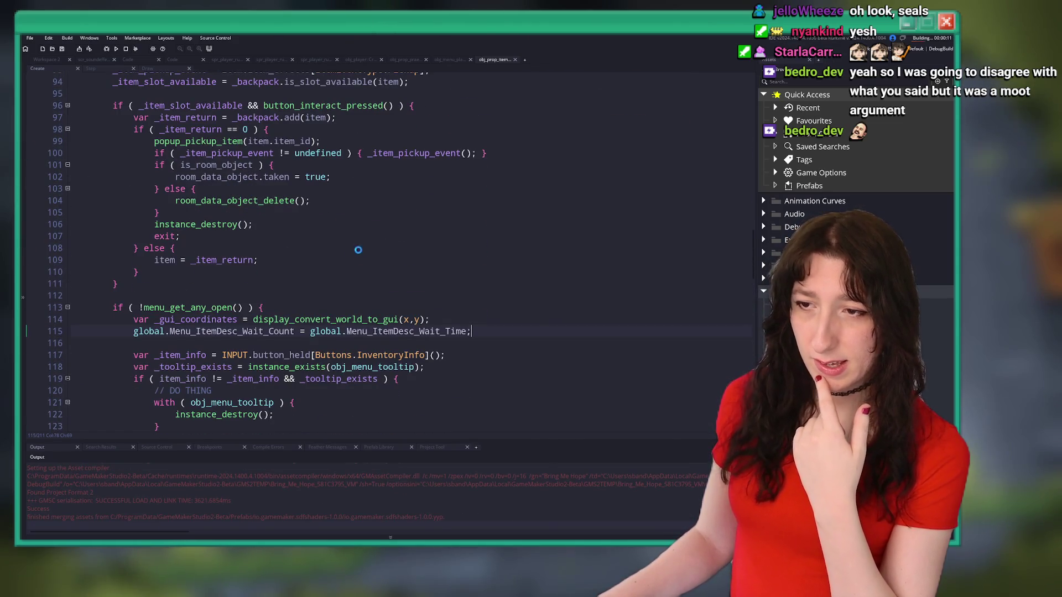
{"action": "scroll", "coordinate": [292, 286], "scroll_direction": "down", "scroll_amount": 2}
{"action": "scroll", "coordinate": [285, 221], "scroll_direction": "down", "scroll_amount": 1}
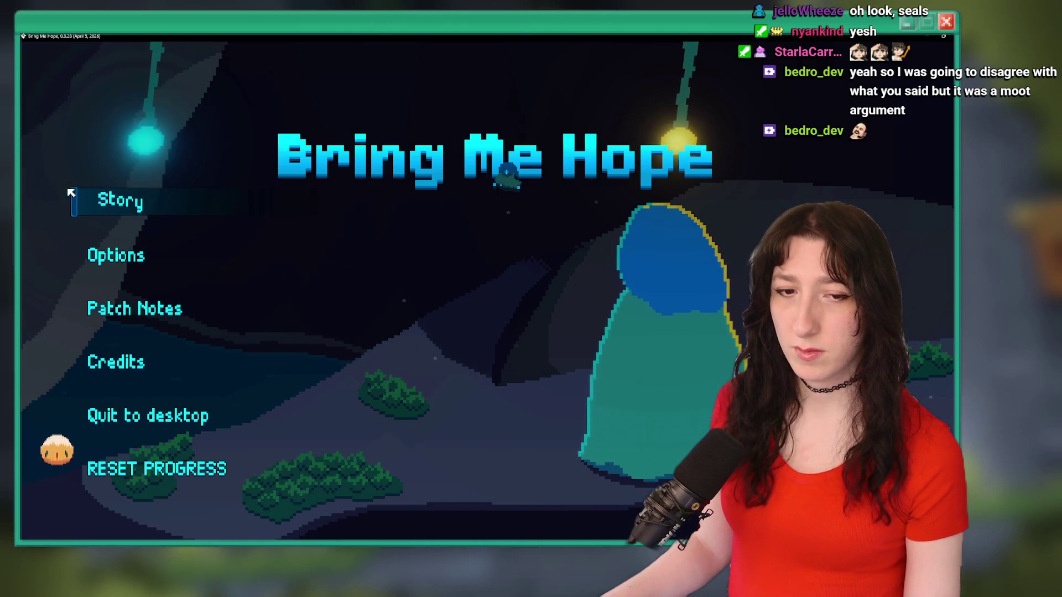
Start the story, open the inventory, abort the code error, and inspect _item_info in the code.
{"action": "left_click", "coordinate": [82, 199]}
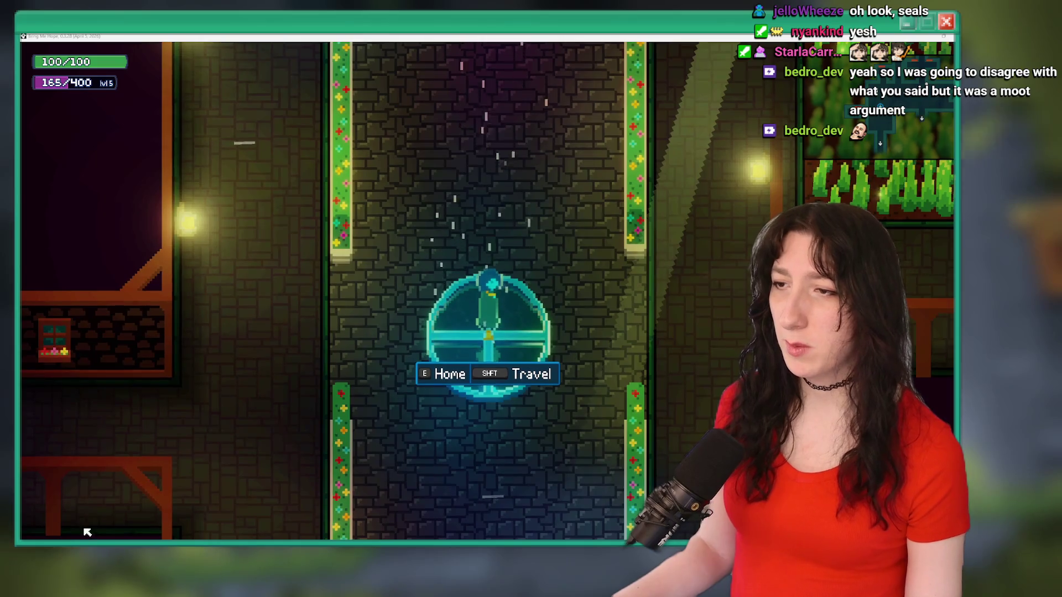
{"action": "key", "text": "w"}
{"action": "key", "text": "Tab"}
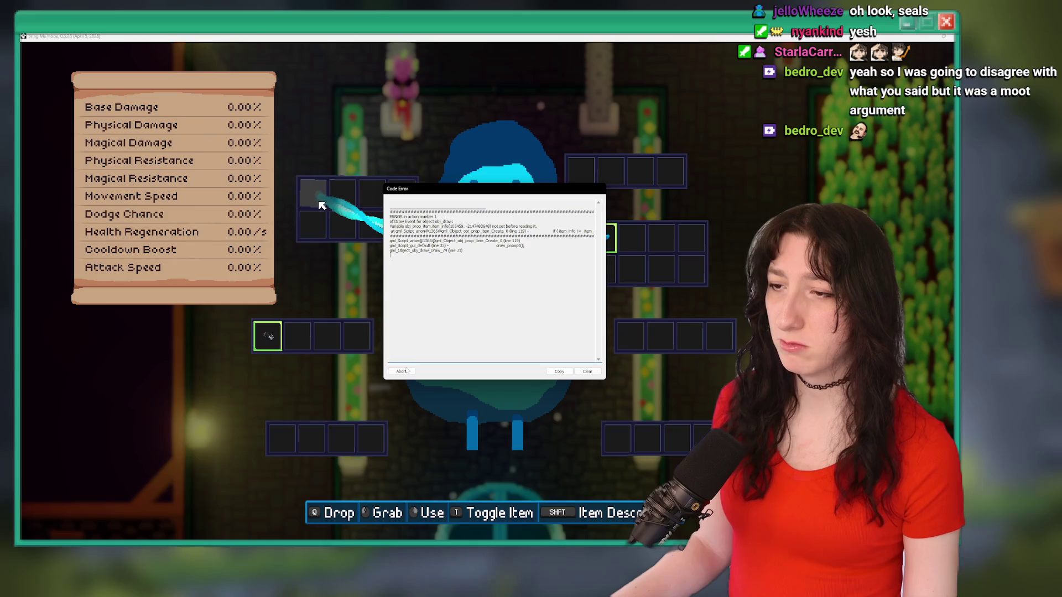
{"action": "left_click", "coordinate": [405, 369]}
{"action": "double_click", "coordinate": [185, 192]}
{"action": "scroll", "coordinate": [206, 270], "scroll_direction": "down", "scroll_amount": 3}
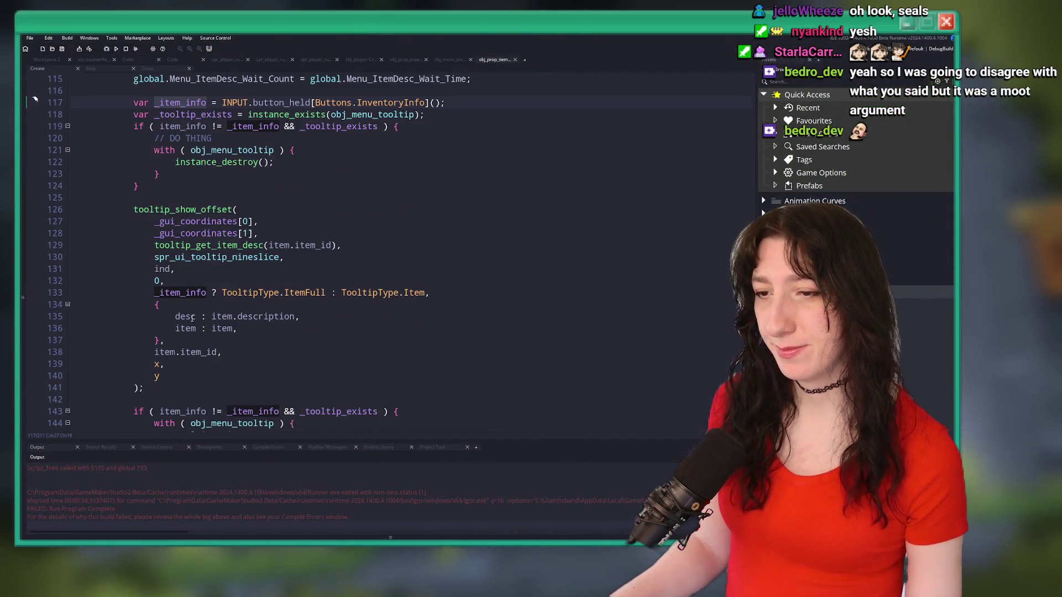
Open two blank lines above the InventoryInfo check and type '_item_info;' there.
{"action": "scroll", "coordinate": [194, 316], "scroll_direction": "down", "scroll_amount": 3}
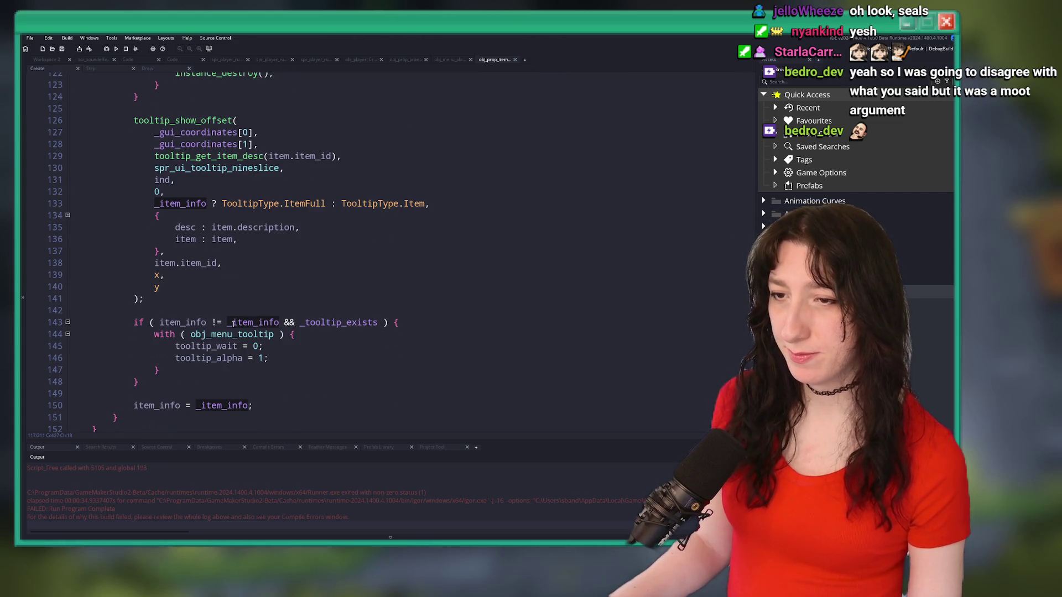
{"action": "scroll", "coordinate": [204, 313], "scroll_direction": "up", "scroll_amount": 4}
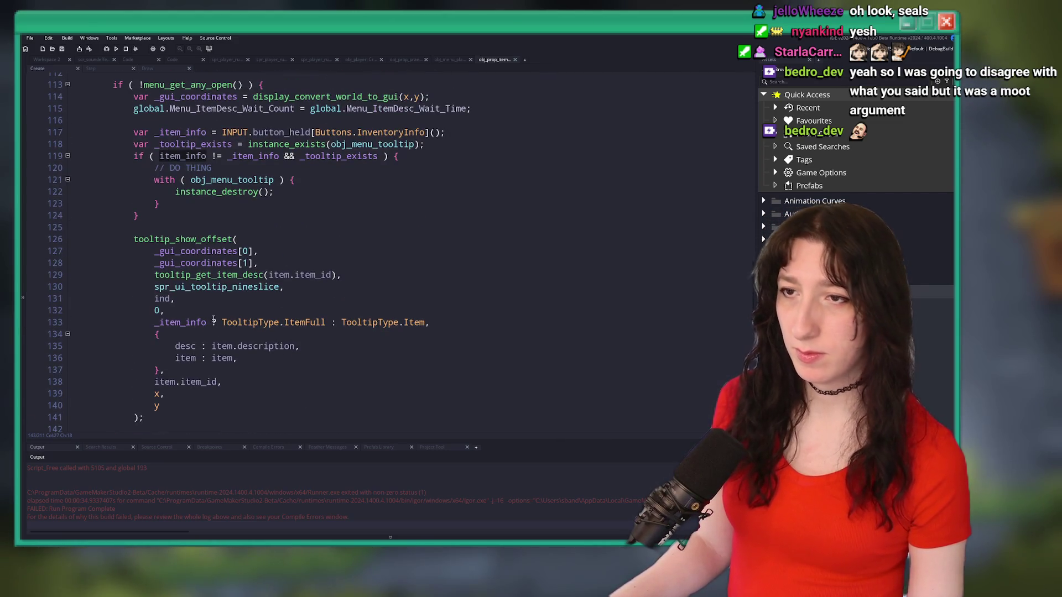
{"action": "scroll", "coordinate": [235, 223], "scroll_direction": "up", "scroll_amount": 2}
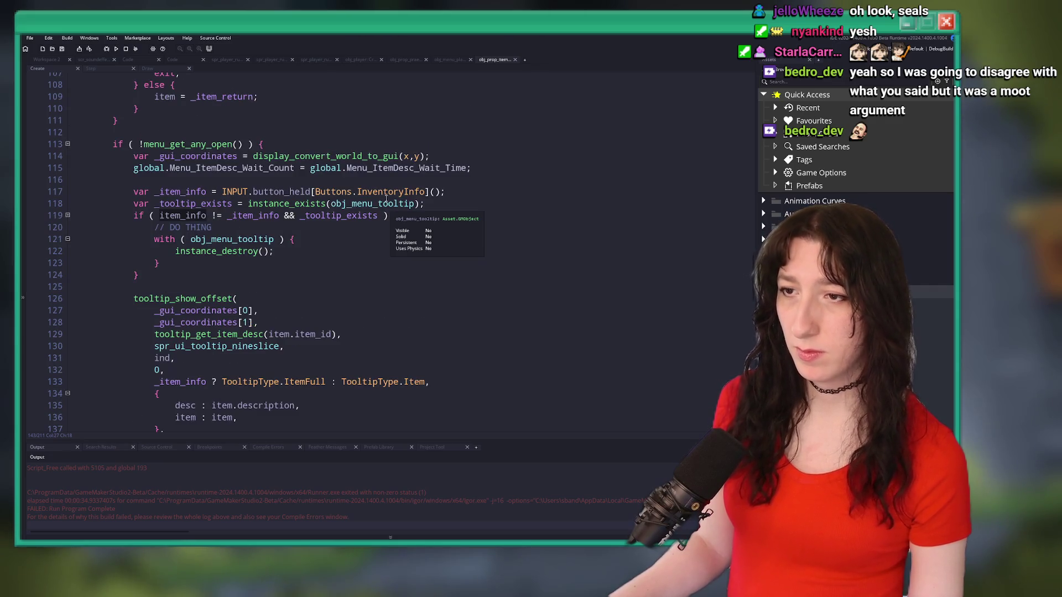
{"action": "key", "text": "Return"}
{"action": "key", "text": "Return"}
{"action": "key", "text": "Up"}
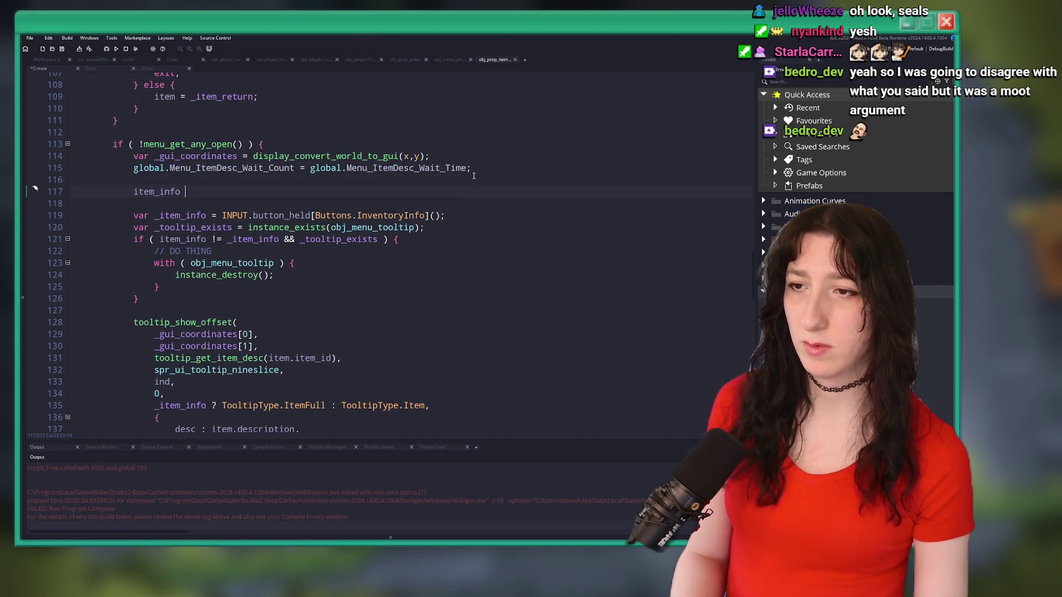
{"action": "type", "text": "_item_info;"}
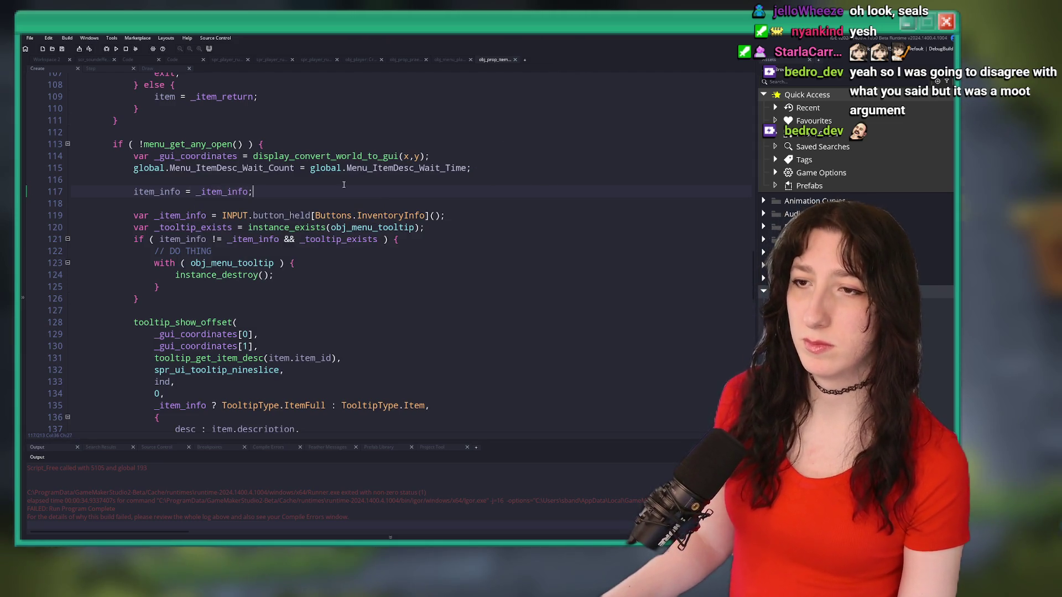
Move the item_info assignment below the InventoryInfo line and save the code.
{"action": "left_click", "coordinate": [406, 216]}
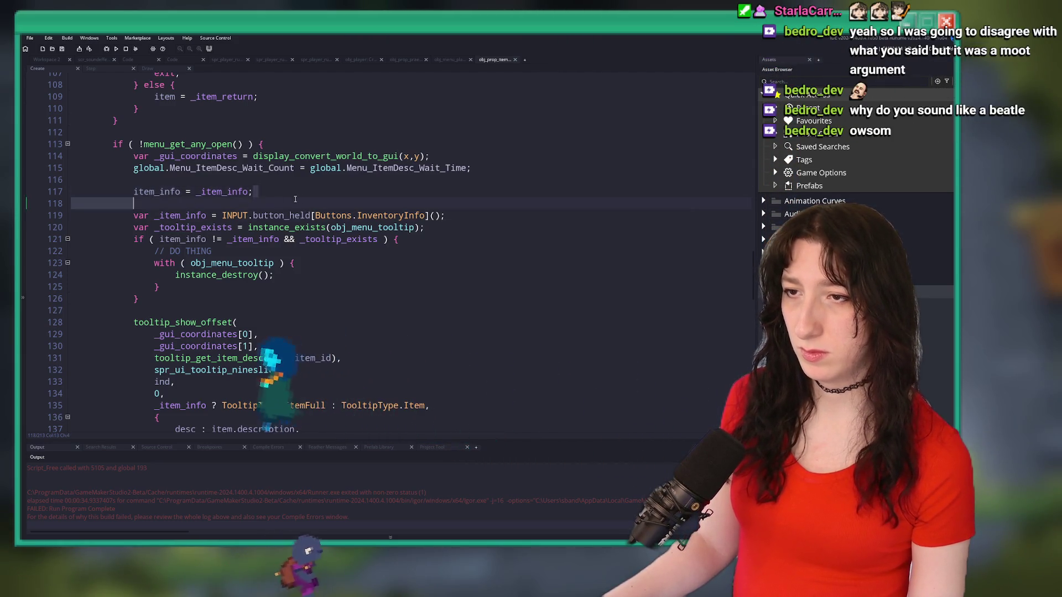
{"action": "left_click", "coordinate": [133, 191]}
{"action": "left_click", "coordinate": [125, 216], "text": "shift"}
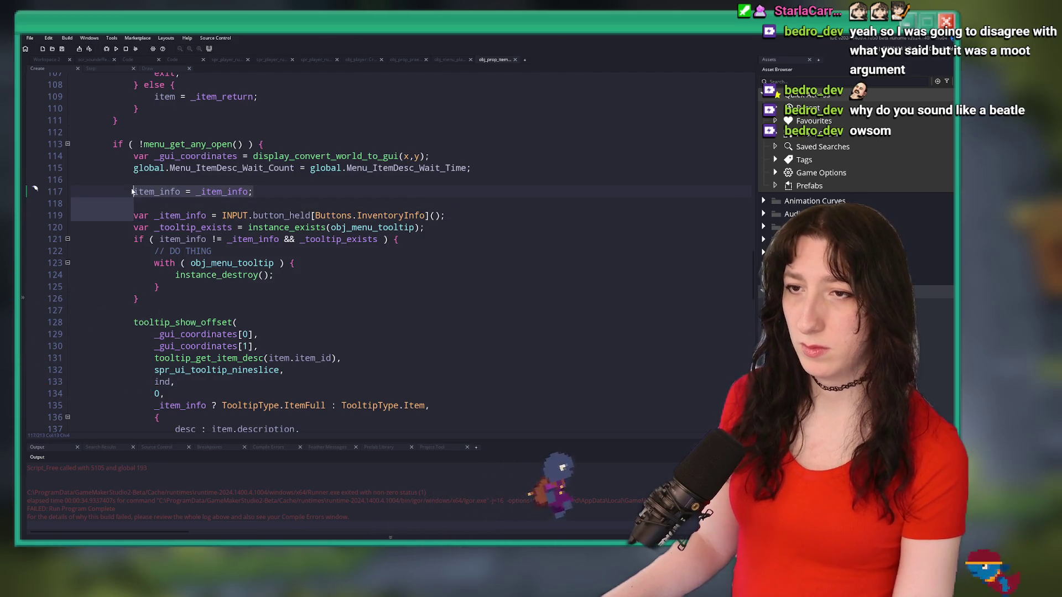
{"action": "key", "text": "Delete"}
{"action": "left_click", "coordinate": [455, 191]}
{"action": "key", "text": "Return"}
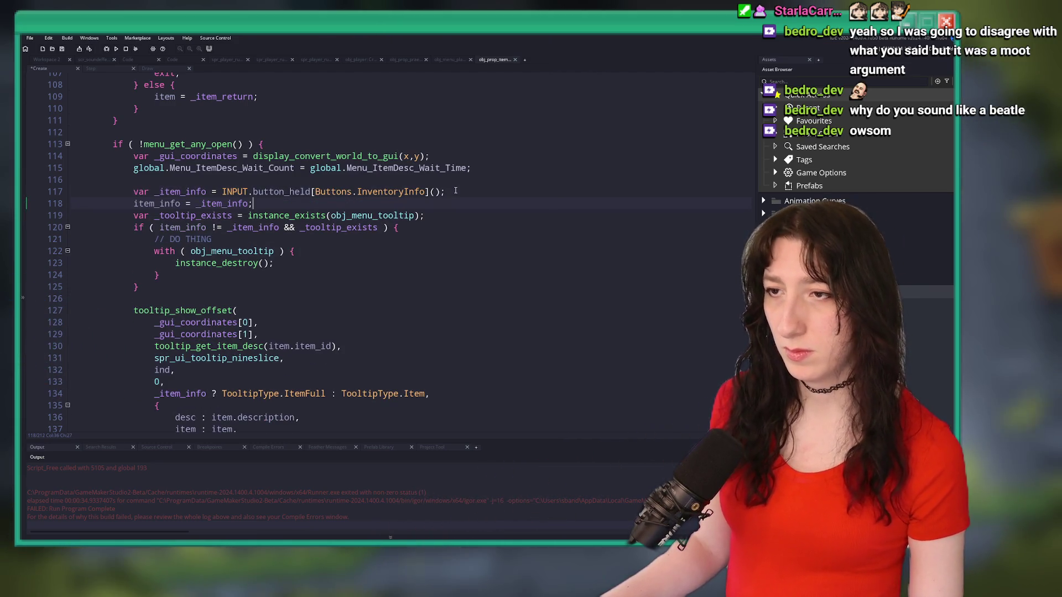
{"action": "key", "text": "Return"}
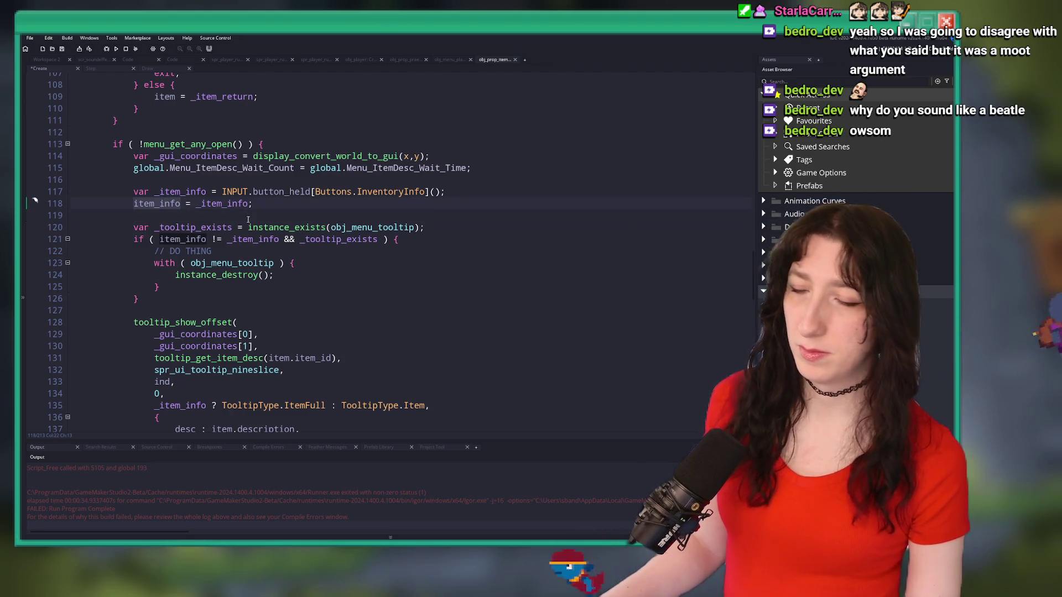
{"action": "key", "text": "ctrl+s"}
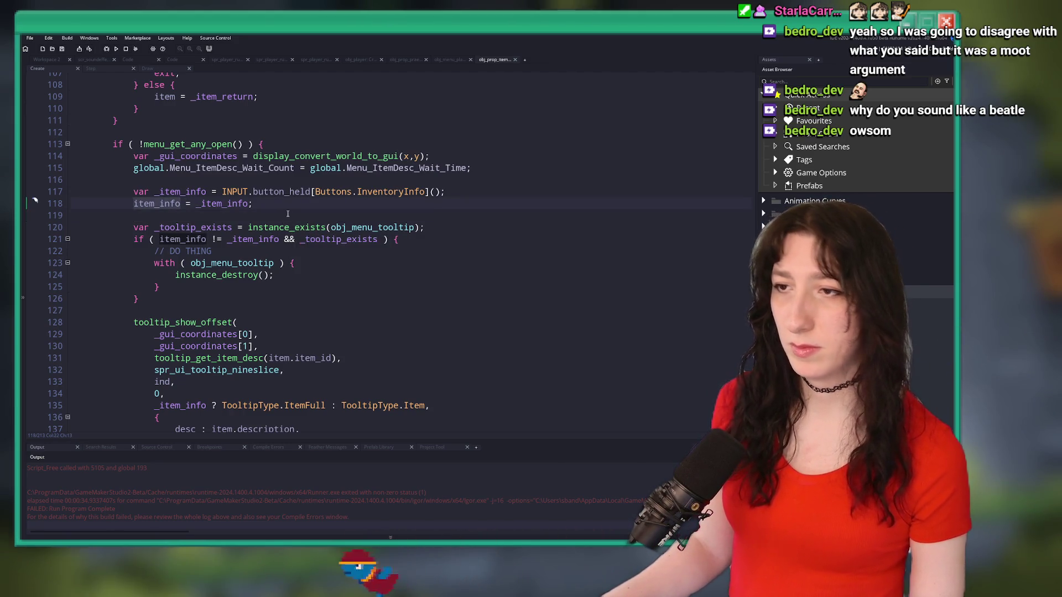
Remove that item_info assignment, keeping only the update after the tooltip code.
{"action": "left_click", "coordinate": [478, 191]}
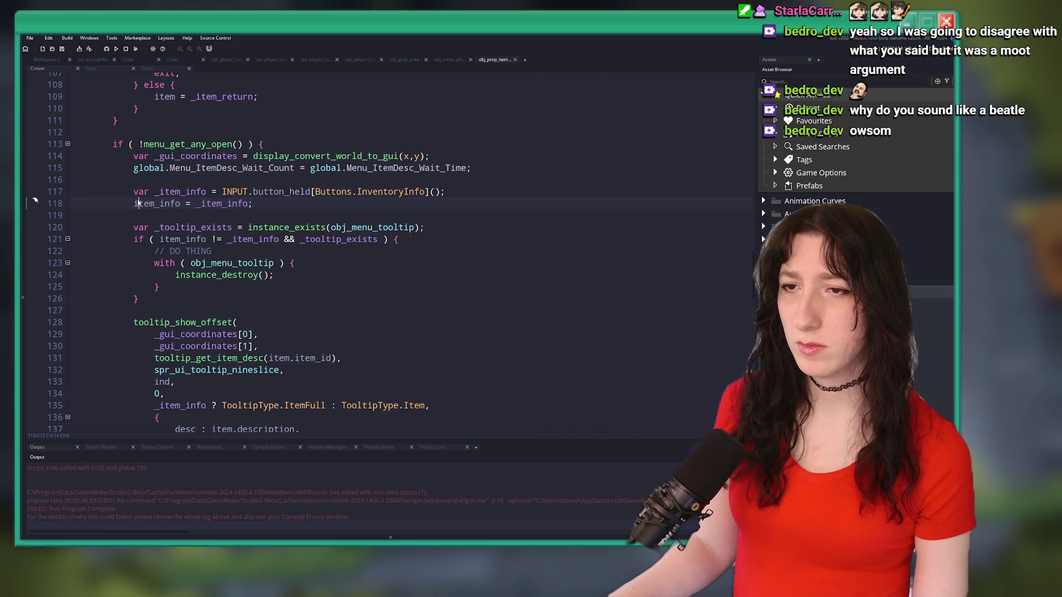
{"action": "left_click_drag", "start_coordinate": [95, 203], "coordinate": [253, 205]}
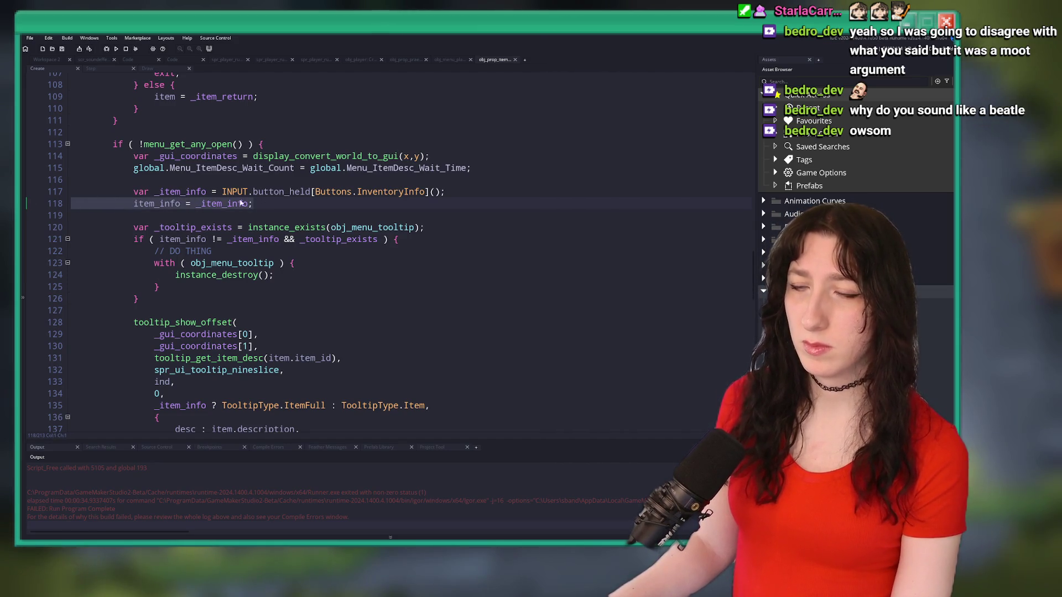
{"action": "key", "text": "BackSpace"}
{"action": "key", "text": "BackSpace"}
{"action": "key", "text": "ctrl+z"}
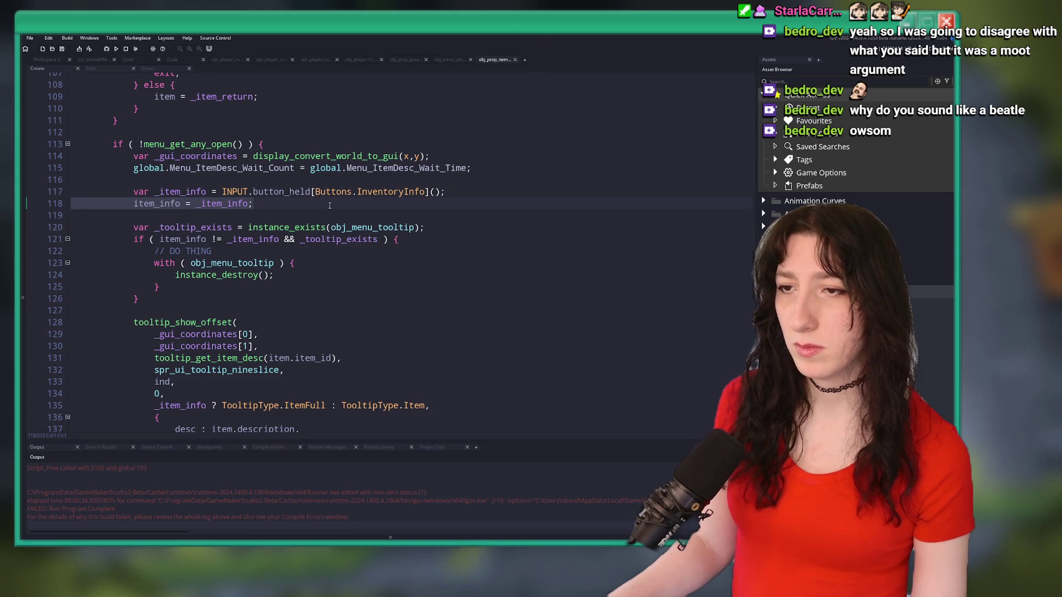
{"action": "key", "text": "BackSpace"}
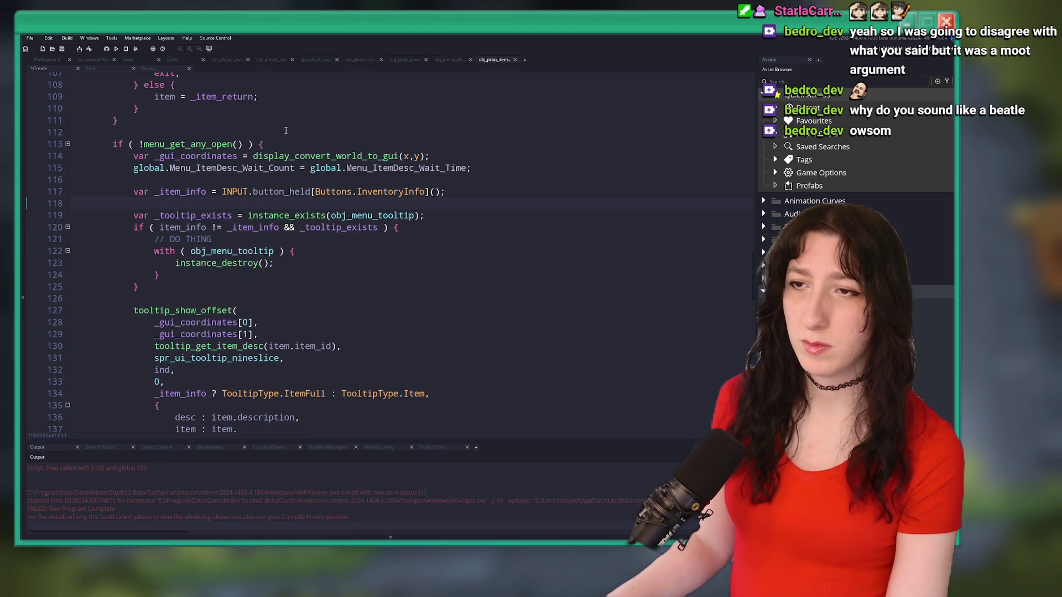
{"action": "scroll", "coordinate": [266, 168], "scroll_direction": "down", "scroll_amount": 7}
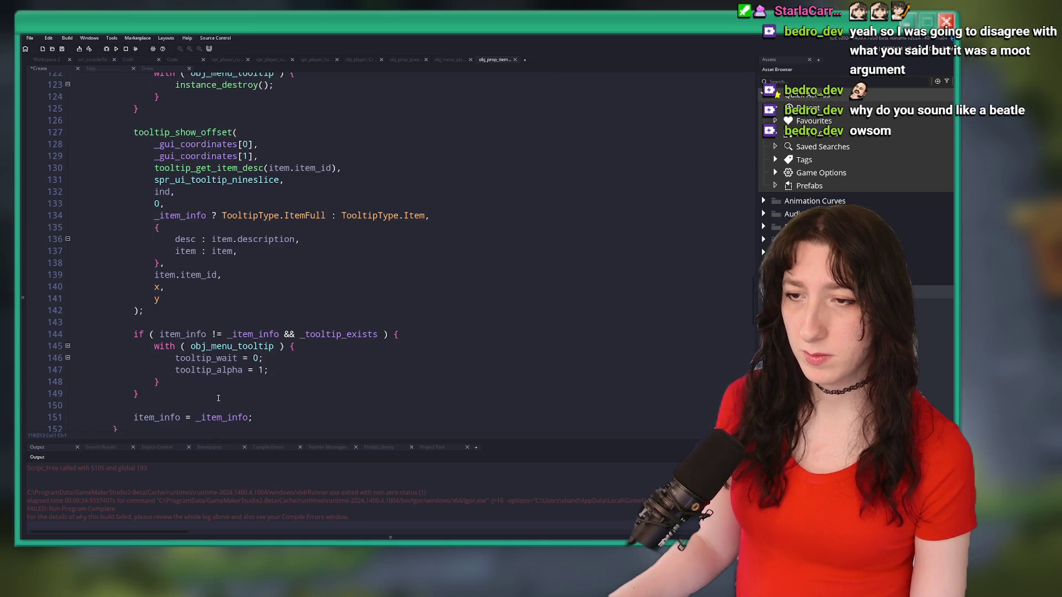
{"action": "left_click", "coordinate": [166, 334]}
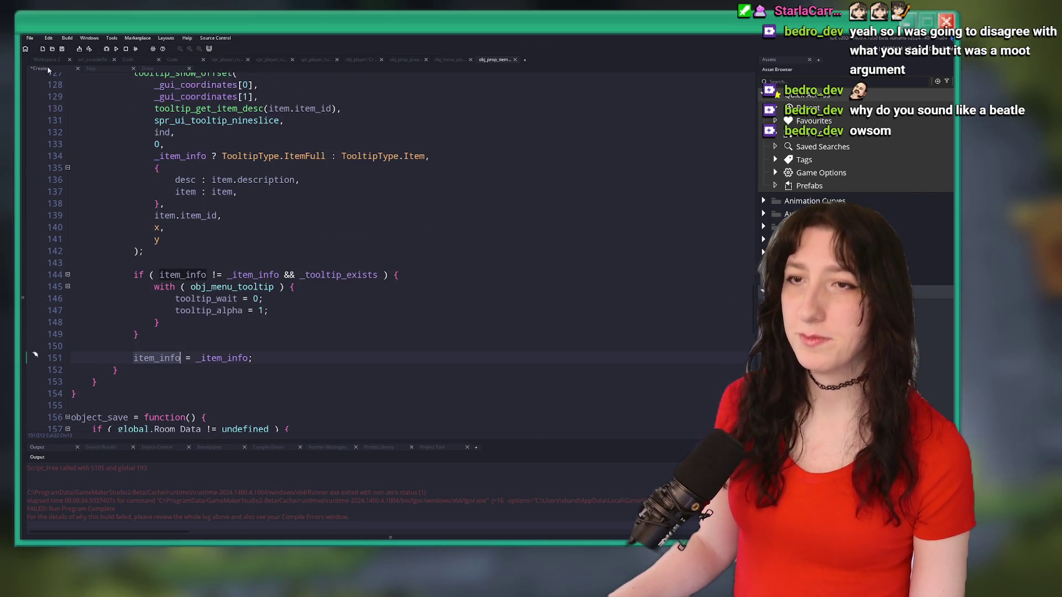
Declare item_info = false in obj_prop_item's Create code, then build and start Story mode.
{"action": "left_click", "coordinate": [47, 60]}
{"action": "left_click", "coordinate": [239, 179]}
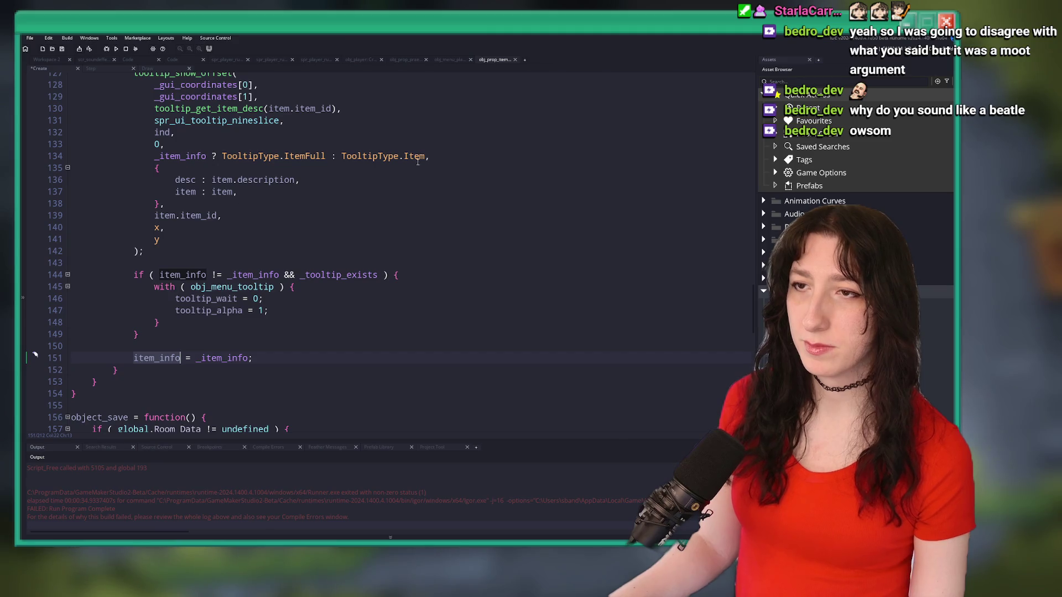
{"action": "scroll", "coordinate": [267, 198], "scroll_direction": "up", "scroll_amount": 20}
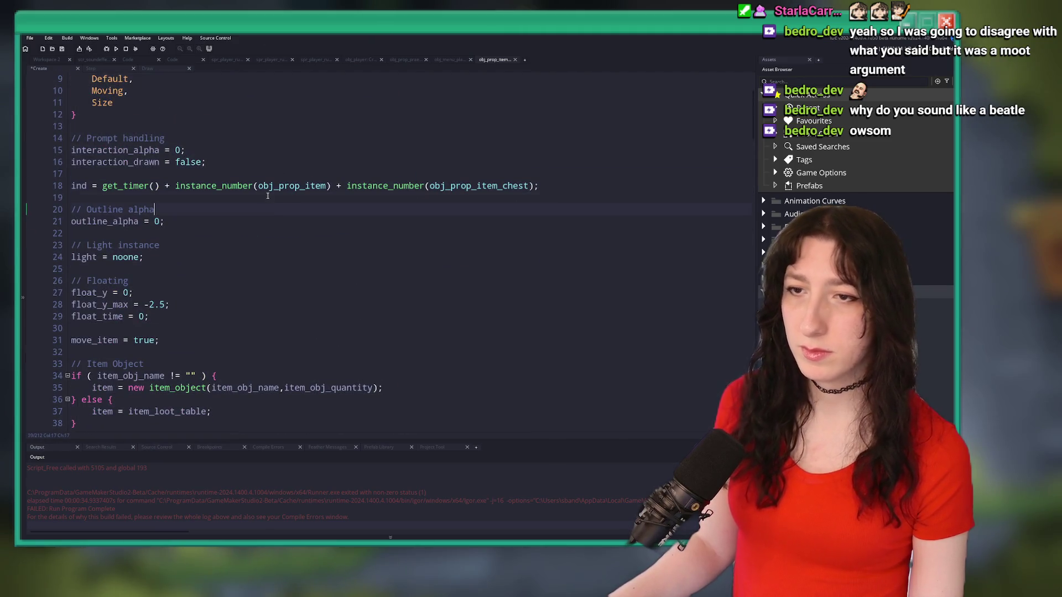
{"action": "left_click", "coordinate": [286, 162]}
{"action": "key", "text": "Return"}
{"action": "type", "text": "item_info = false;"}
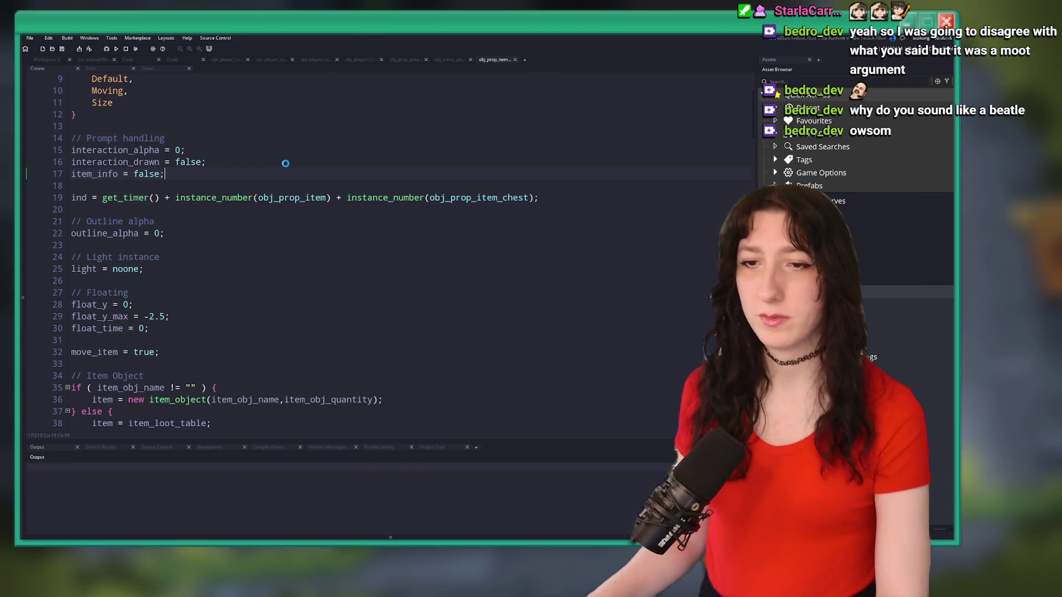
{"action": "key", "text": "F5"}
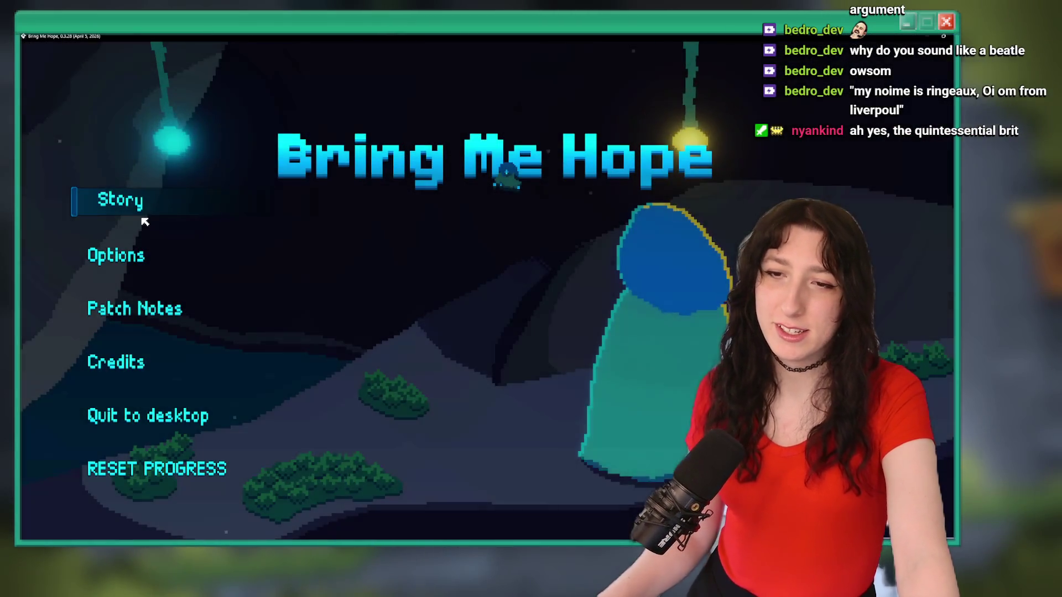
{"action": "left_click", "coordinate": [122, 207]}
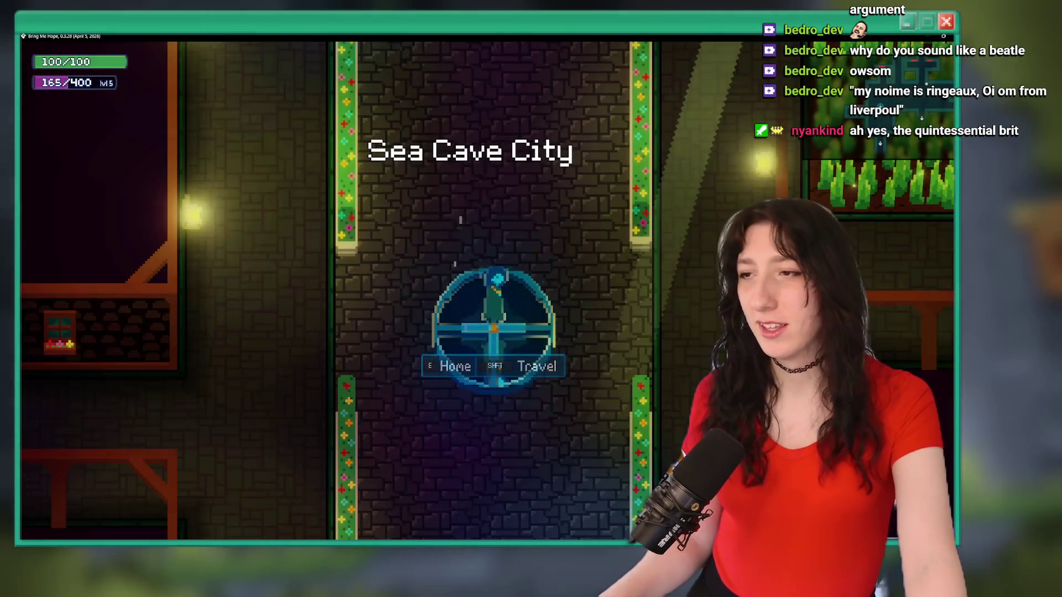
Drop the Matrix Accelerator chest item and expand its 30% floor tooltip's full description.
{"action": "key", "text": "w"}
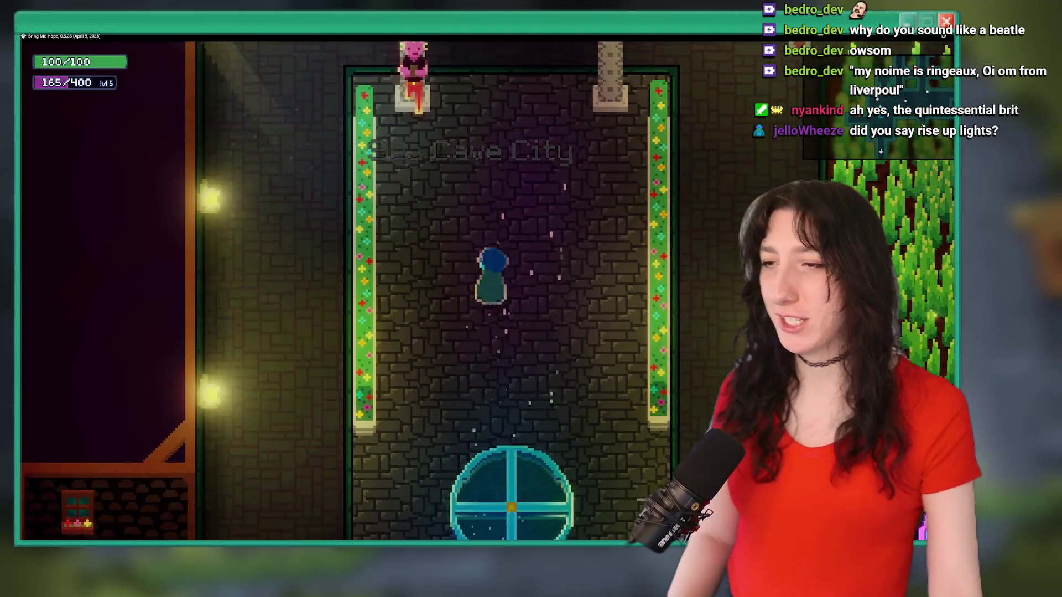
{"action": "key", "text": "Tab"}
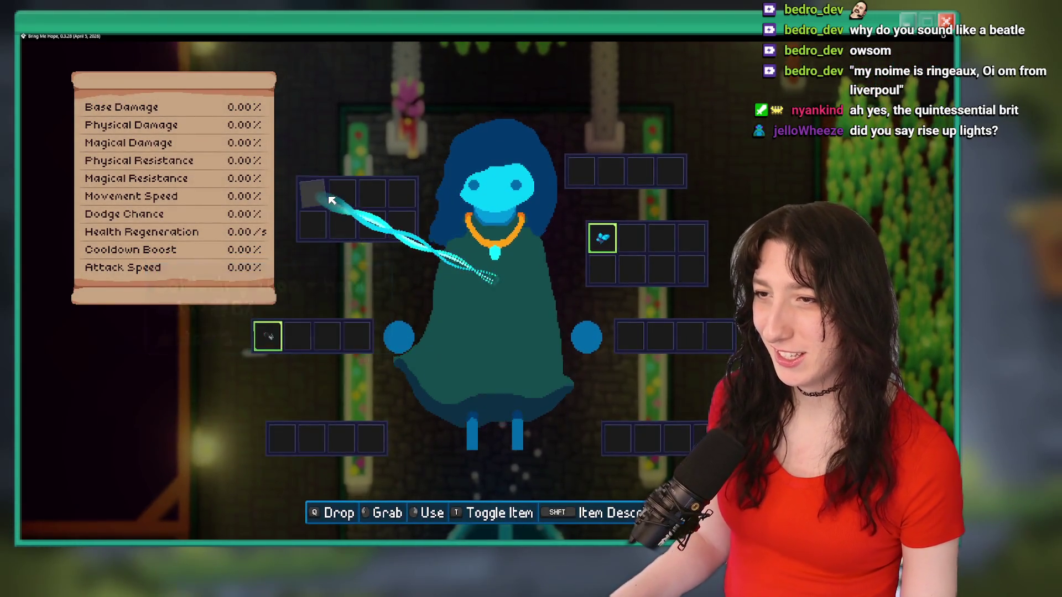
{"action": "key", "text": "Tab"}
{"action": "key", "text": "shift"}
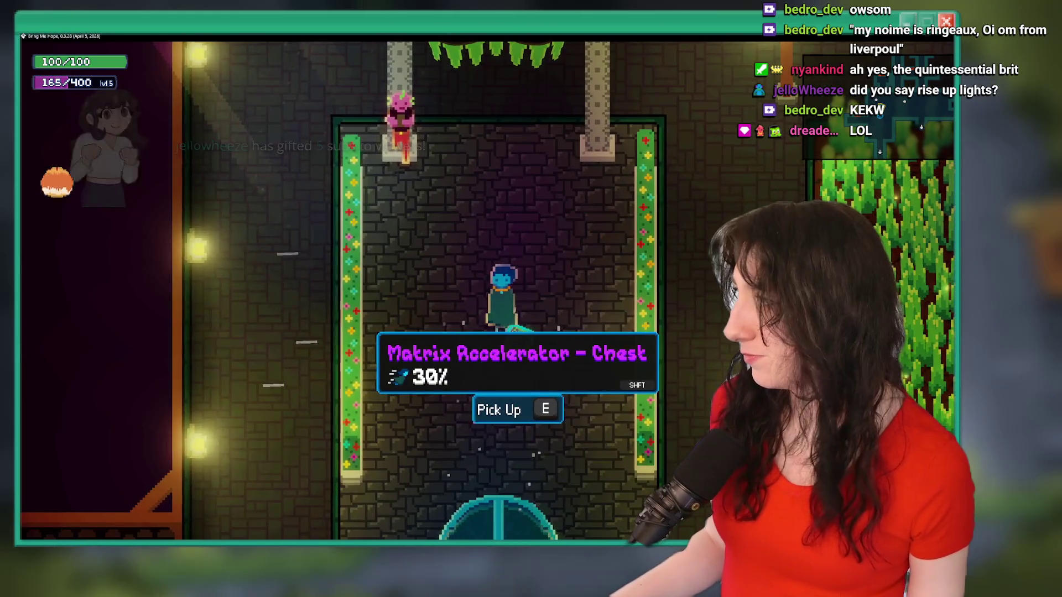
Reopen the inventory and drop the Ice Crystal waist item on the floor.
{"action": "key", "text": "shift"}
{"action": "key", "text": "Tab"}
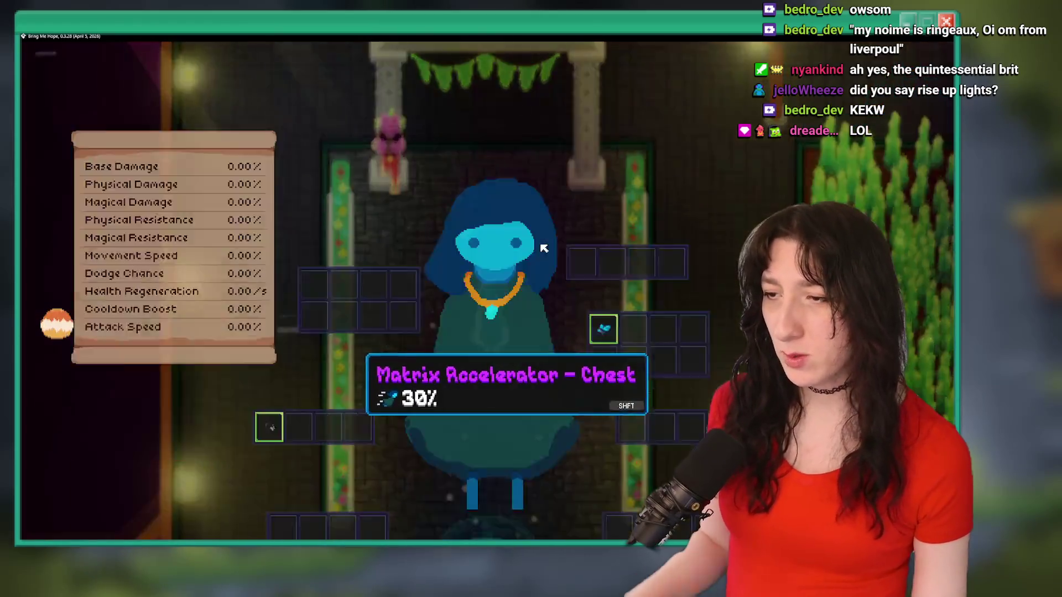
{"action": "key", "text": "Tab"}
{"action": "key", "text": "Tab"}
{"action": "key", "text": "Tab"}
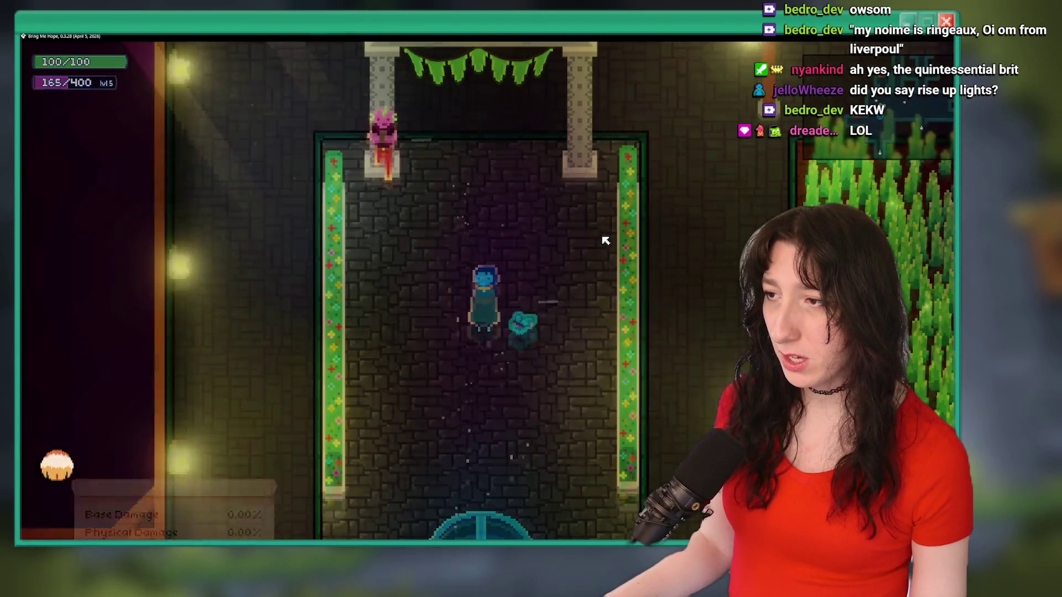
Toggle the Ice Crystal tooltip between full description and short stats, then close the game.
{"action": "key", "text": "shift"}
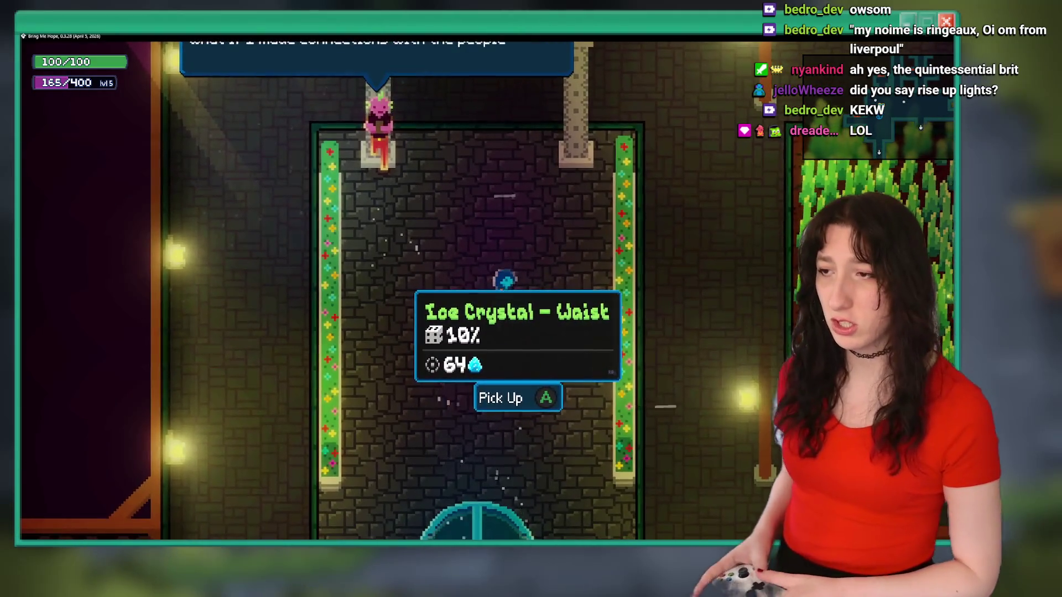
{"action": "key", "text": "shift"}
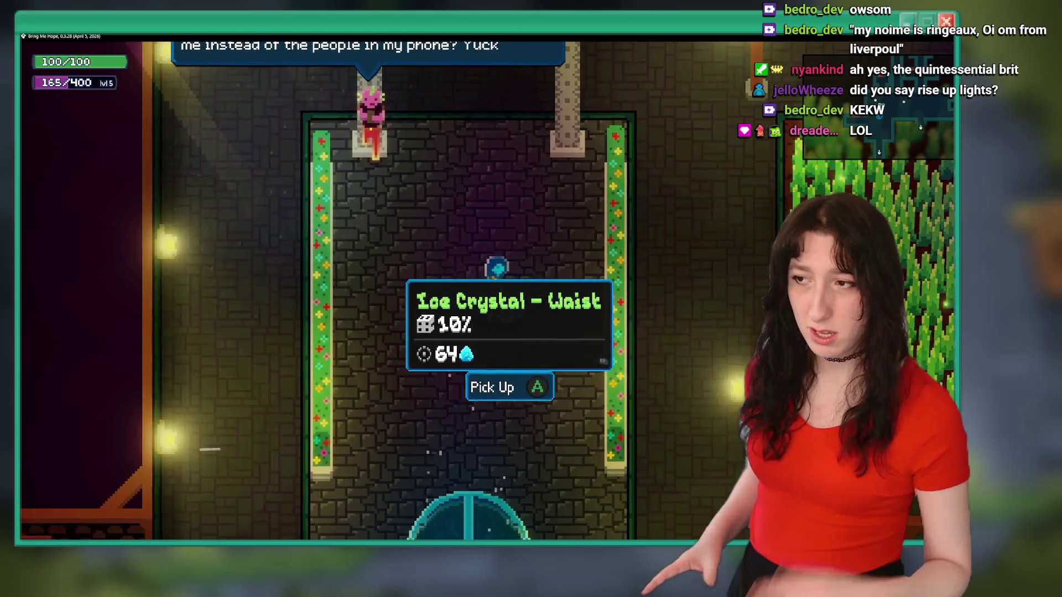
{"action": "key", "text": "shift"}
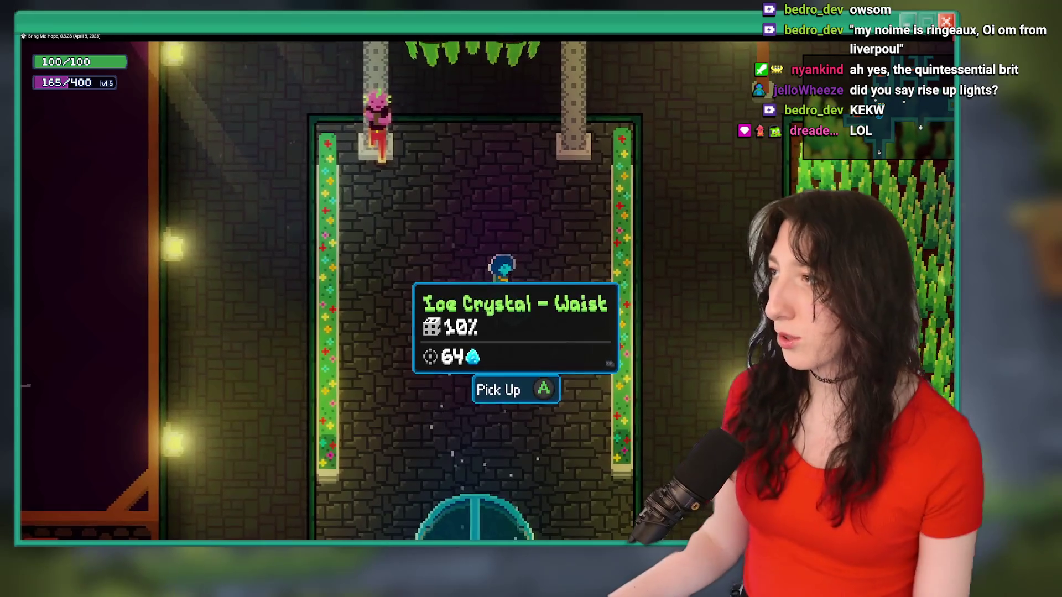
{"action": "key", "text": "alt+F4"}
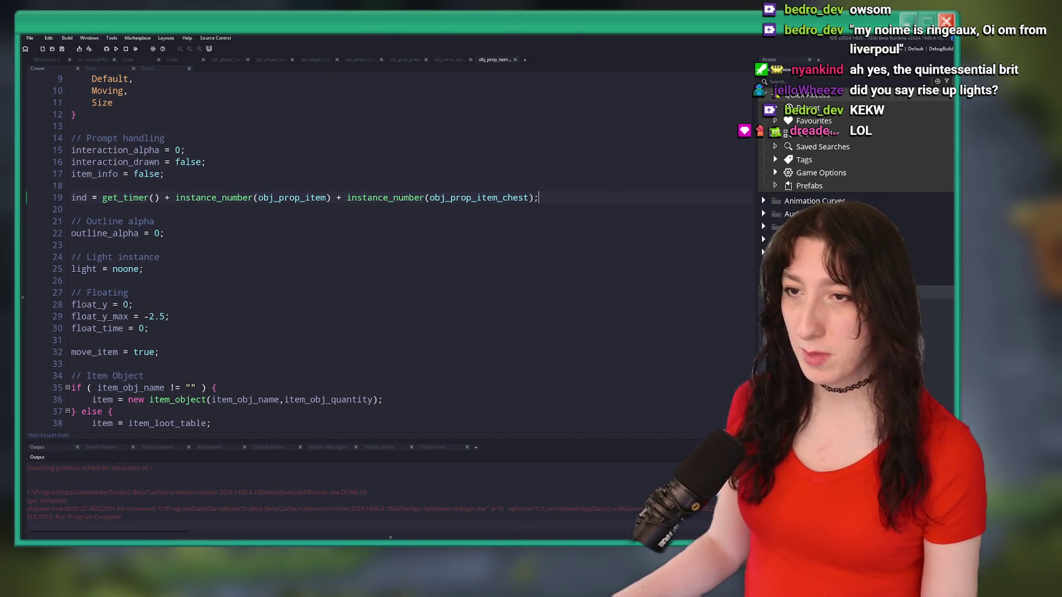
Review the pending diffs for Draw_64.gml, ToDo.txt and build_options.gml in GitHub Desktop.
{"action": "left_click", "coordinate": [390, 537]}
{"action": "mouse_move", "coordinate": [511, 539]}
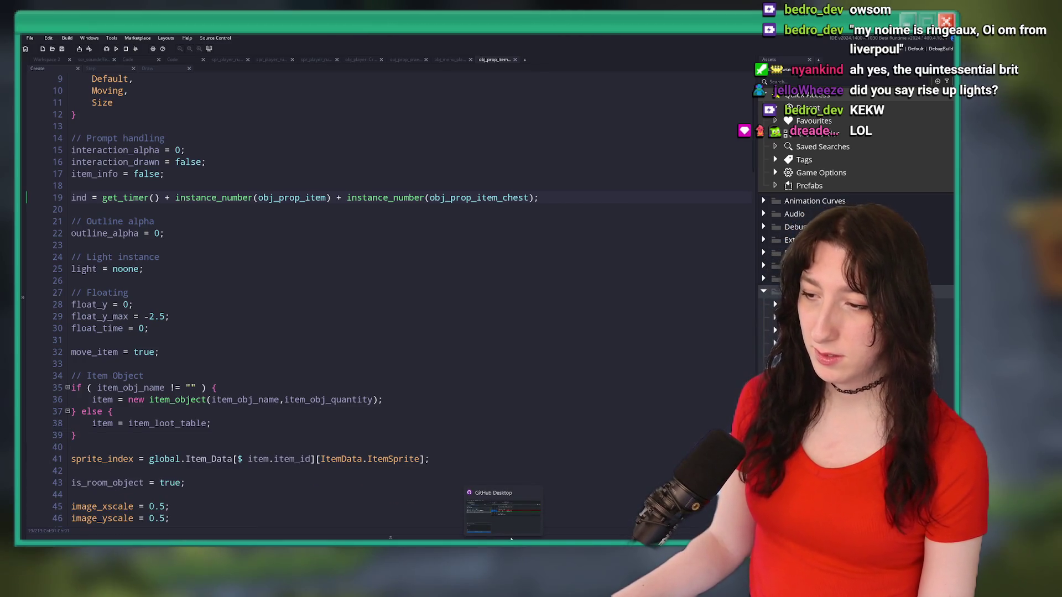
{"action": "key", "text": "alt+Tab"}
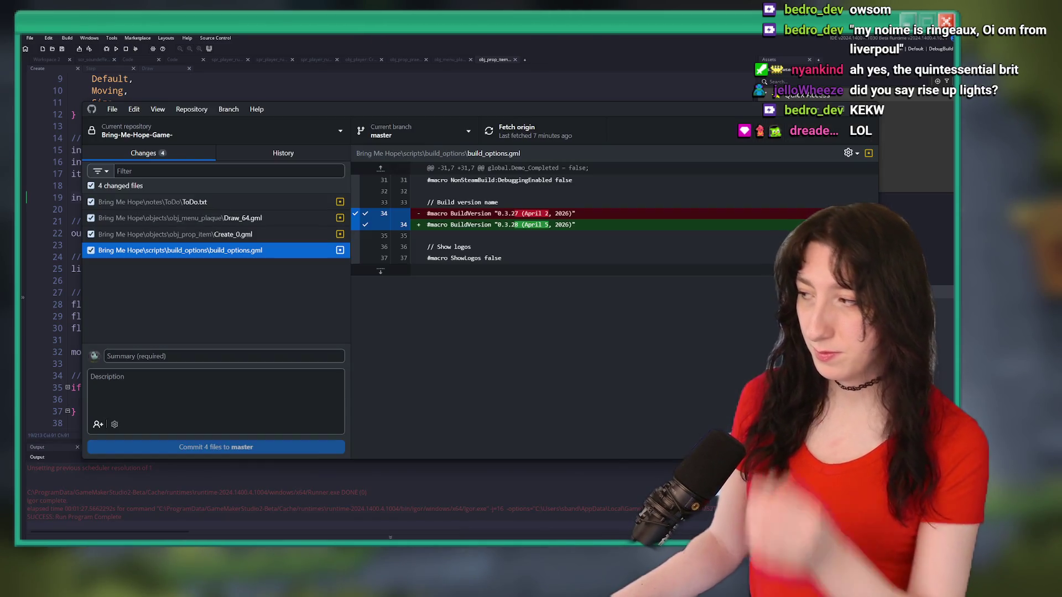
{"action": "key", "text": "Up"}
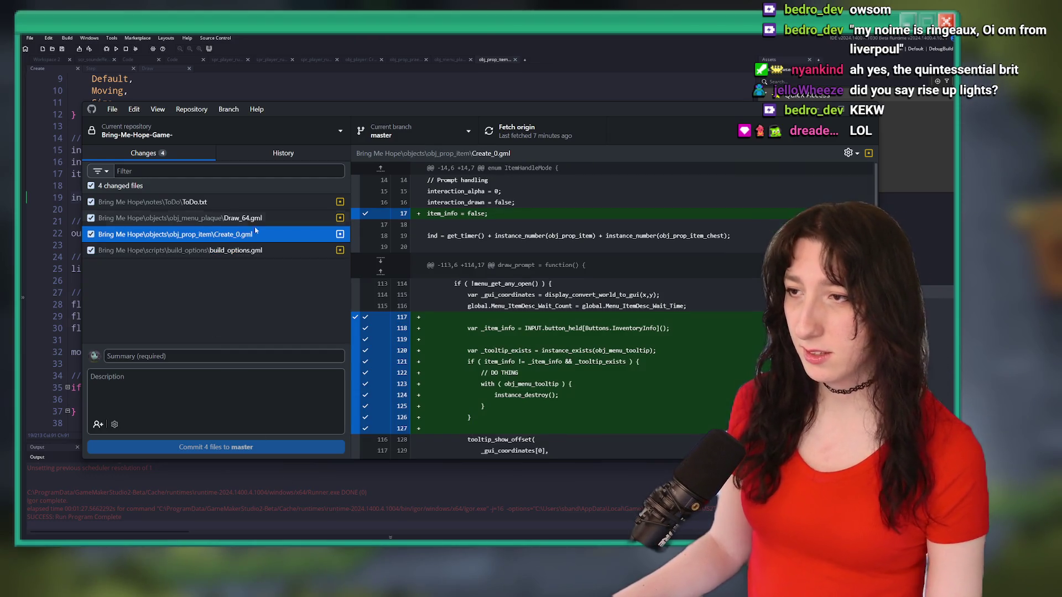
{"action": "key", "text": "Up"}
{"action": "key", "text": "Up"}
{"action": "key", "text": "Down"}
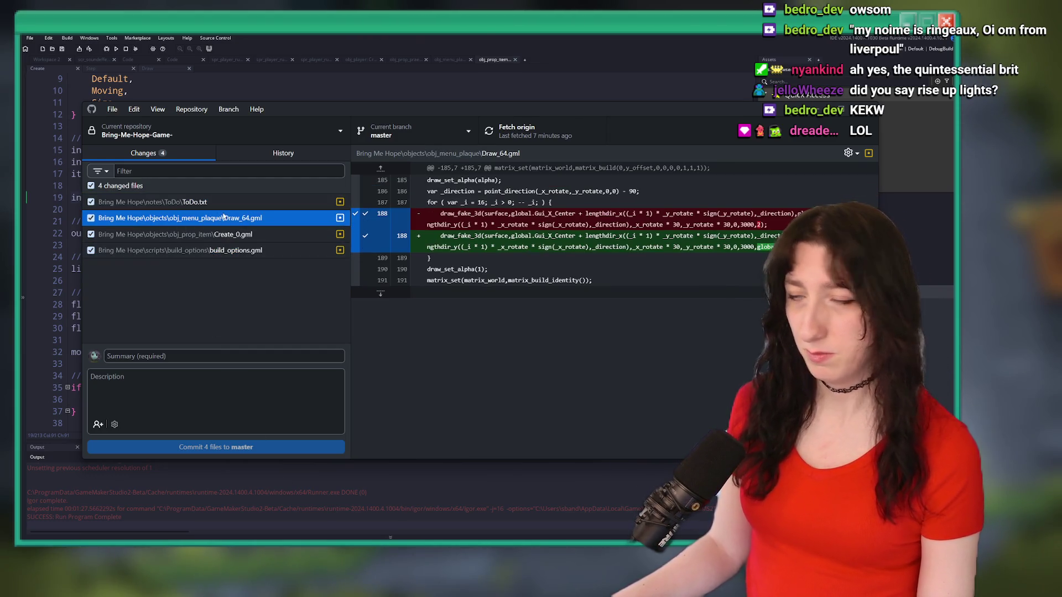
{"action": "key", "text": "Up"}
{"action": "key", "text": "Down"}
{"action": "key", "text": "Down"}
{"action": "key", "text": "Down"}
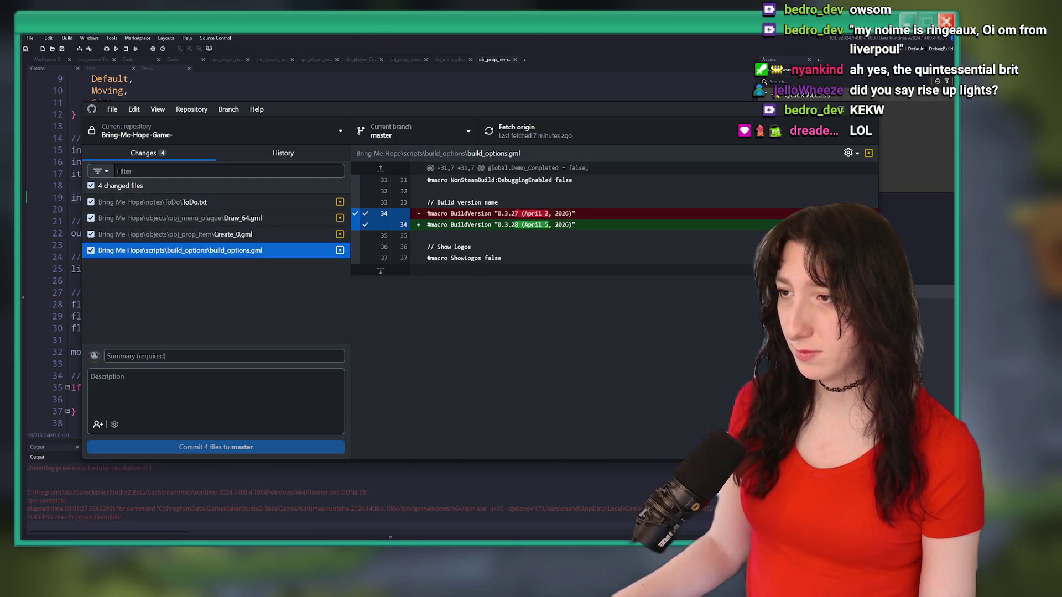
Enter 'Some fixes' as the commit summary.
{"action": "left_click", "coordinate": [231, 362]}
{"action": "type", "text": "Some fixes"}
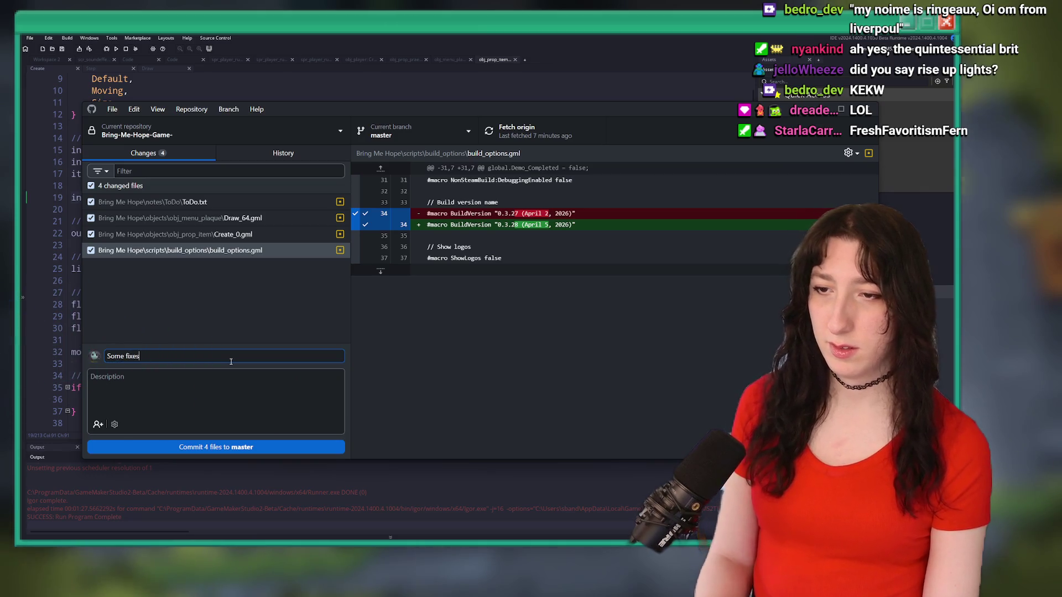
Delete the finished item tooltips line 4 from ToDo.txt and save it.
{"action": "left_click", "coordinate": [360, 84]}
{"action": "key", "text": "ctrl+t"}
{"action": "type", "text": "todo"}
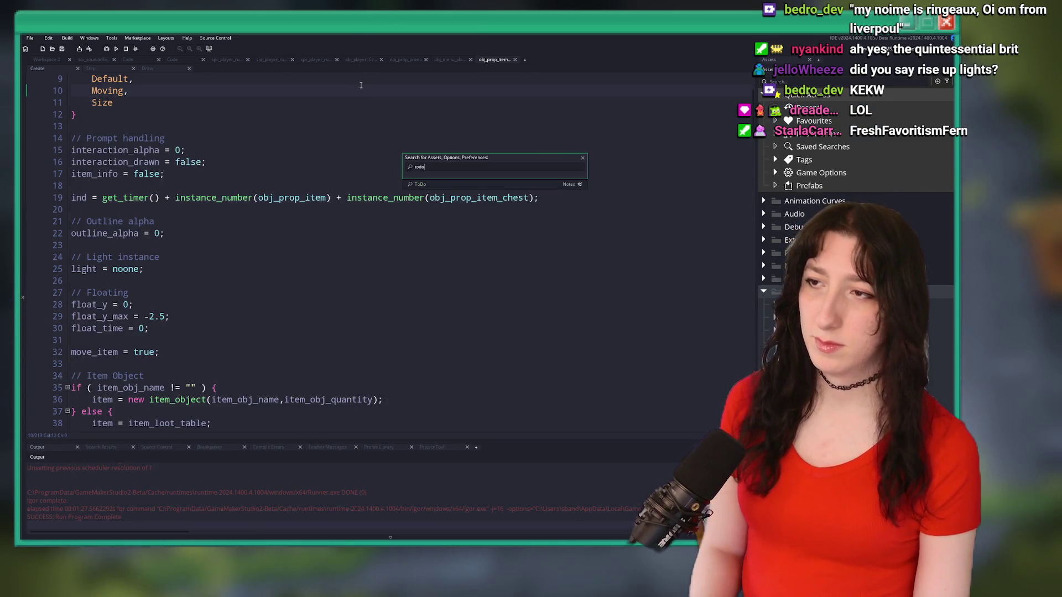
{"action": "key", "text": "Return"}
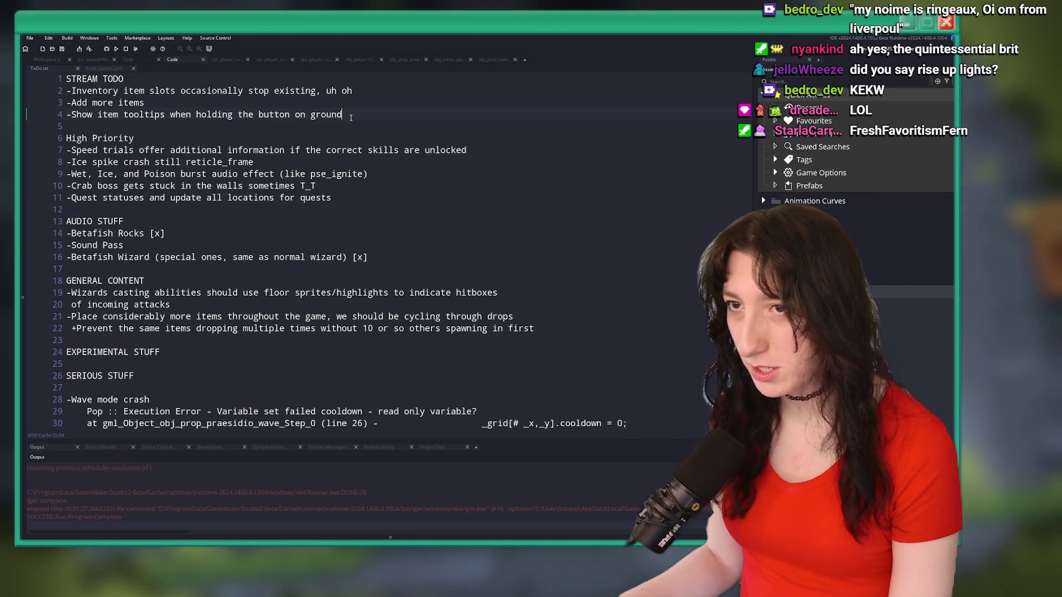
{"action": "left_click", "coordinate": [55, 109]}
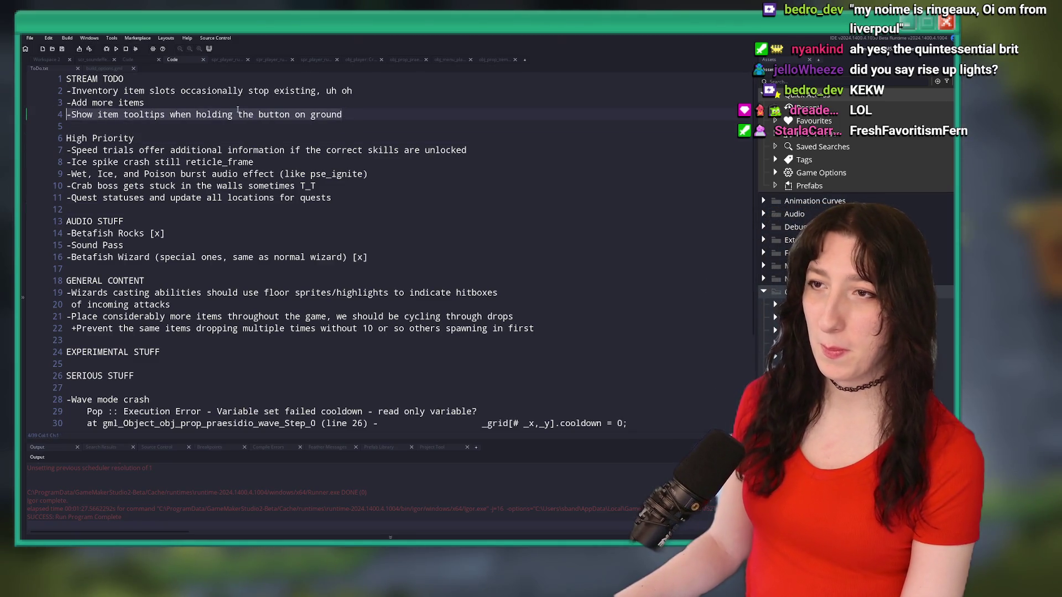
{"action": "key", "text": "shift+End"}
{"action": "key", "text": "BackSpace"}
{"action": "key", "text": "BackSpace"}
{"action": "key", "text": "ctrl+s"}
Commit the four files to master and push to origin.
{"action": "key", "text": "alt+Tab"}
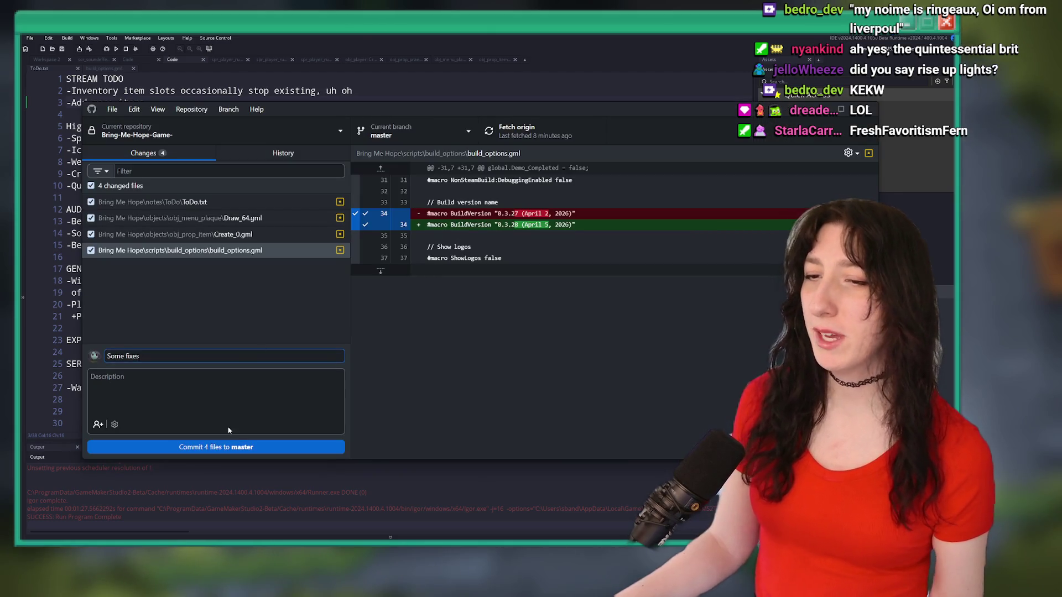
{"action": "left_click", "coordinate": [233, 448]}
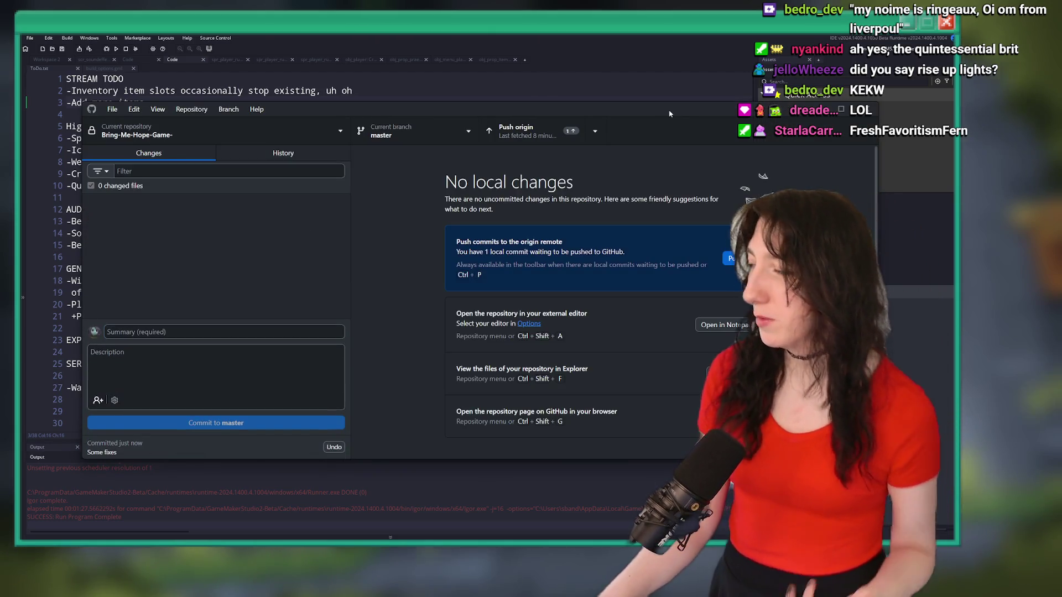
{"action": "left_click", "coordinate": [574, 131]}
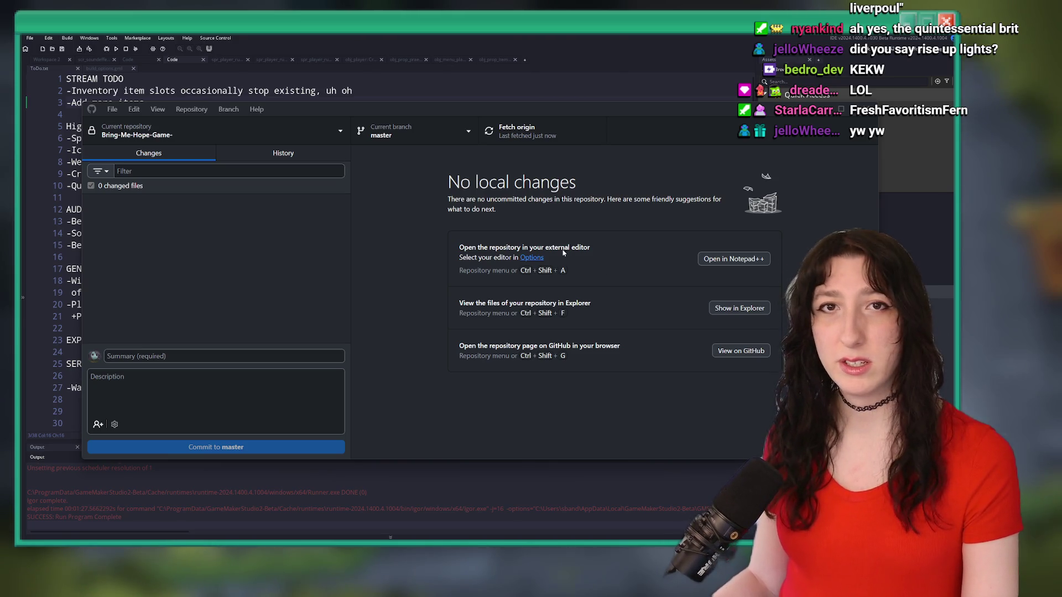
Return to ToDo.txt in GameMaker and place the caret in the Betafish Wizard line.
{"action": "key", "text": "alt+Tab"}
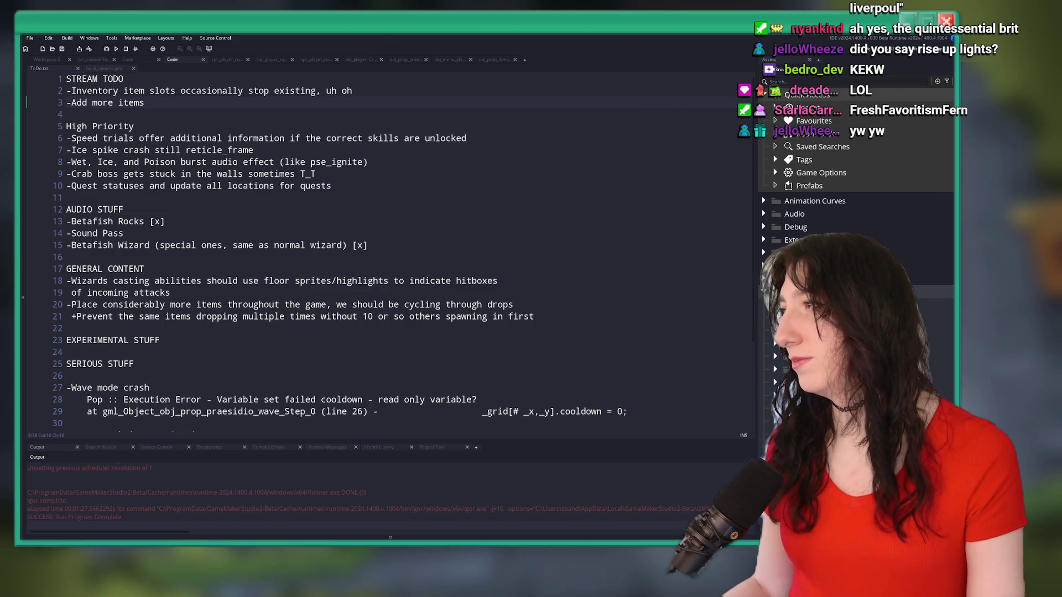
{"action": "left_click", "coordinate": [216, 245]}
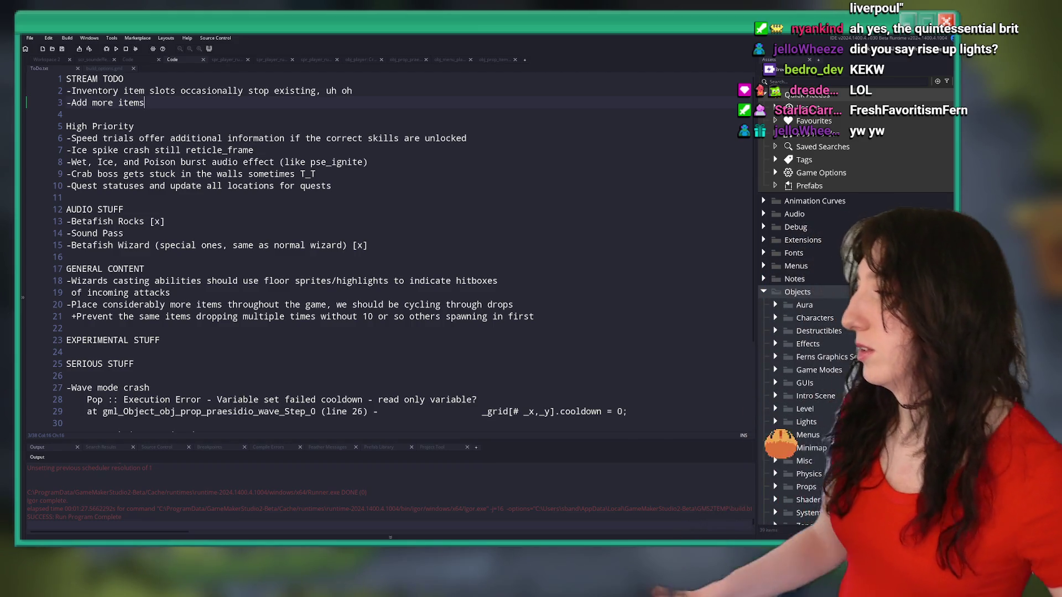
{"action": "left_click", "coordinate": [380, 187]}
{"action": "left_click", "coordinate": [394, 158]}
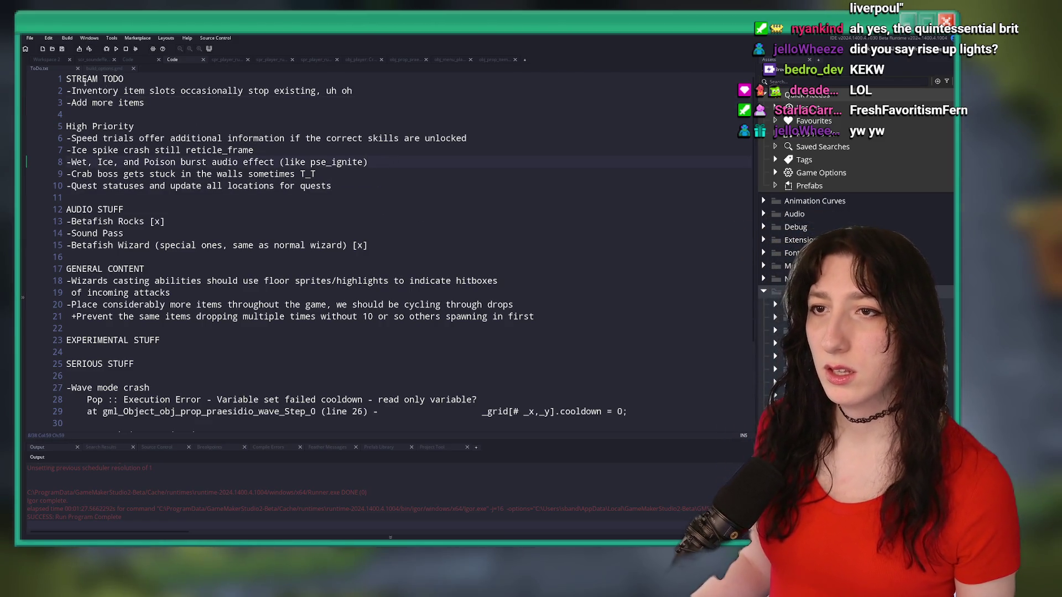
Close the obj_prop_item code editor and open a fresh empty workspace.
{"action": "left_click", "coordinate": [71, 61]}
{"action": "left_click", "coordinate": [84, 63]}
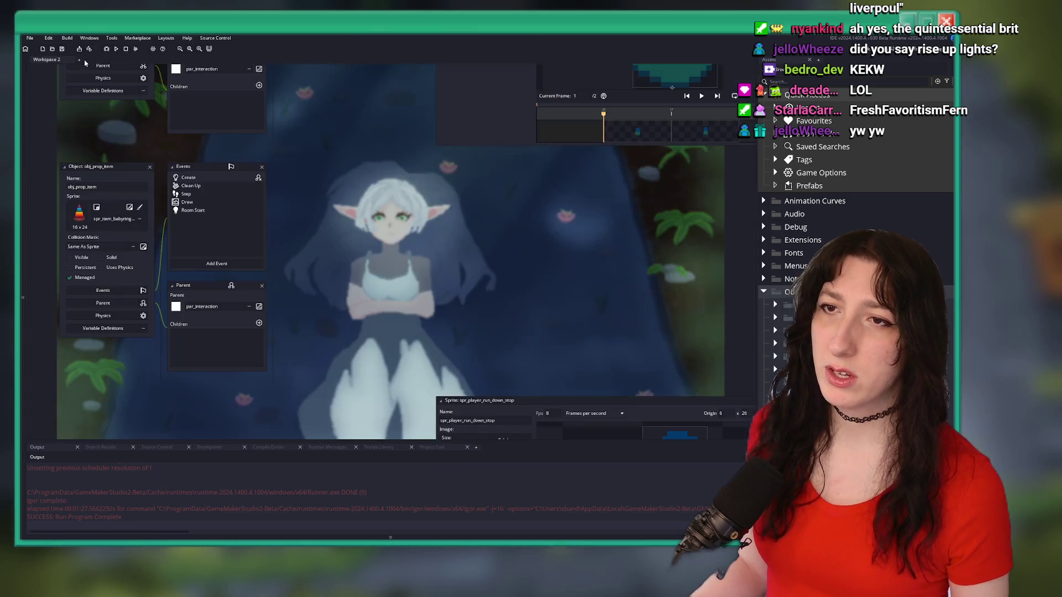
{"action": "left_click", "coordinate": [78, 60]}
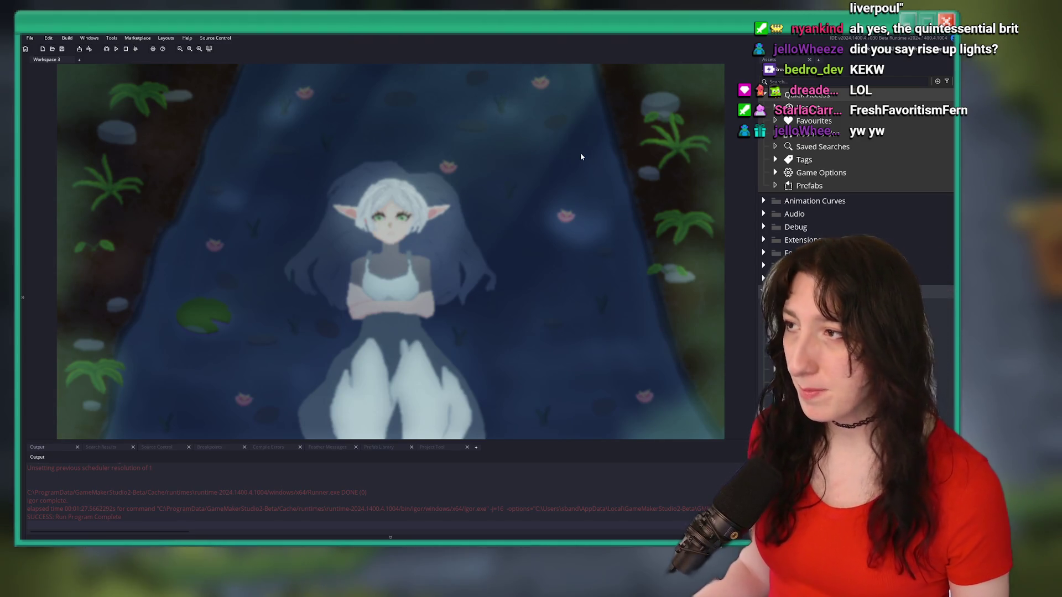
{"action": "key", "text": "ctrl+t"}
{"action": "type", "text": "pistol"}
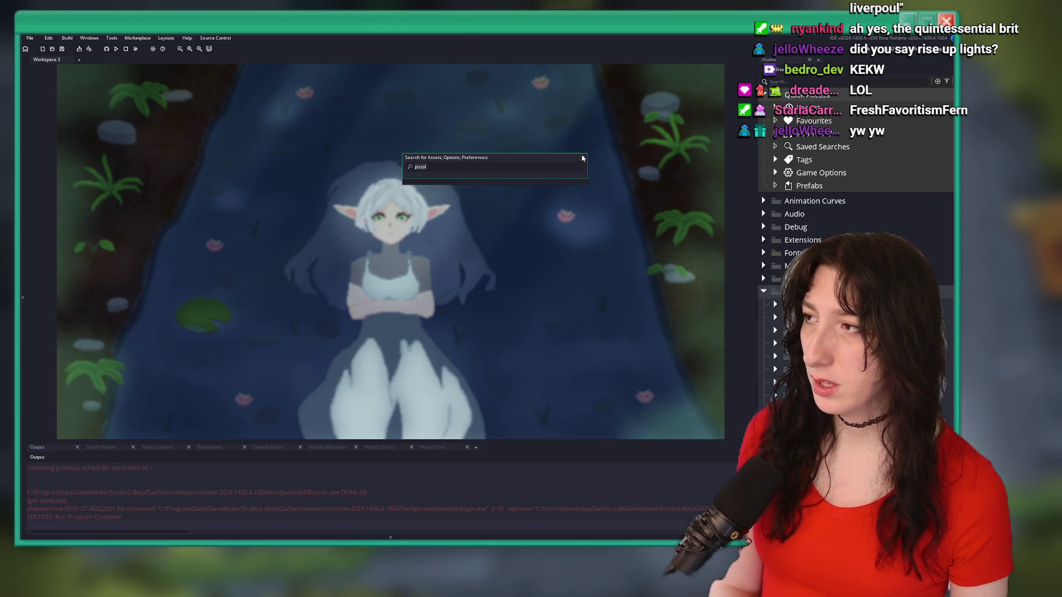
{"action": "key", "text": "Escape"}
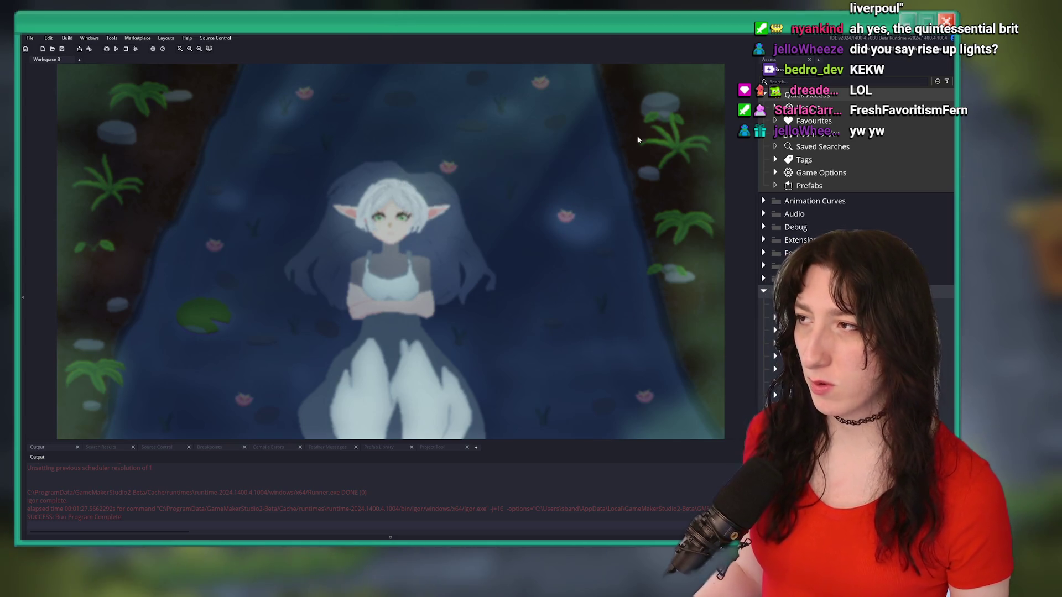
Start a build and open the scr_itemdb_firebottle script from the Asset Browser.
{"action": "key", "text": "F5"}
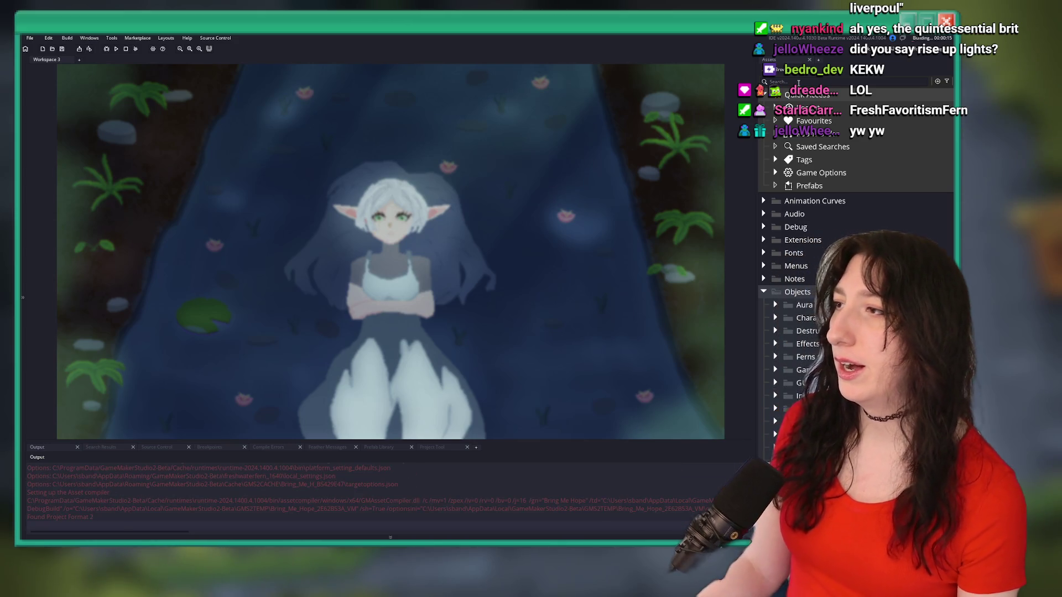
{"action": "type", "text": "l"}
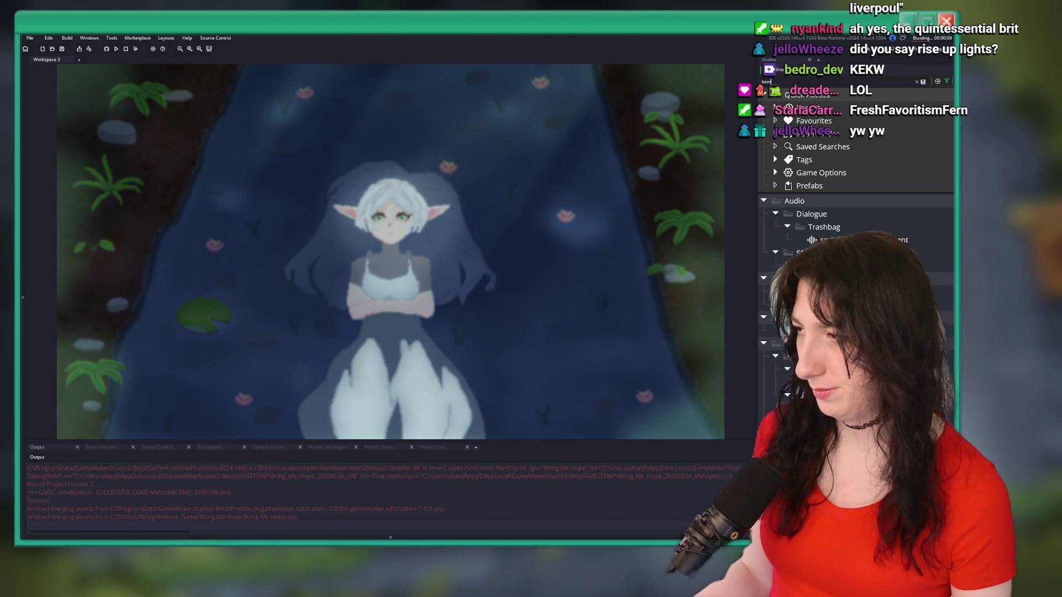
{"action": "scroll", "coordinate": [856, 221], "scroll_direction": "down", "scroll_amount": 5}
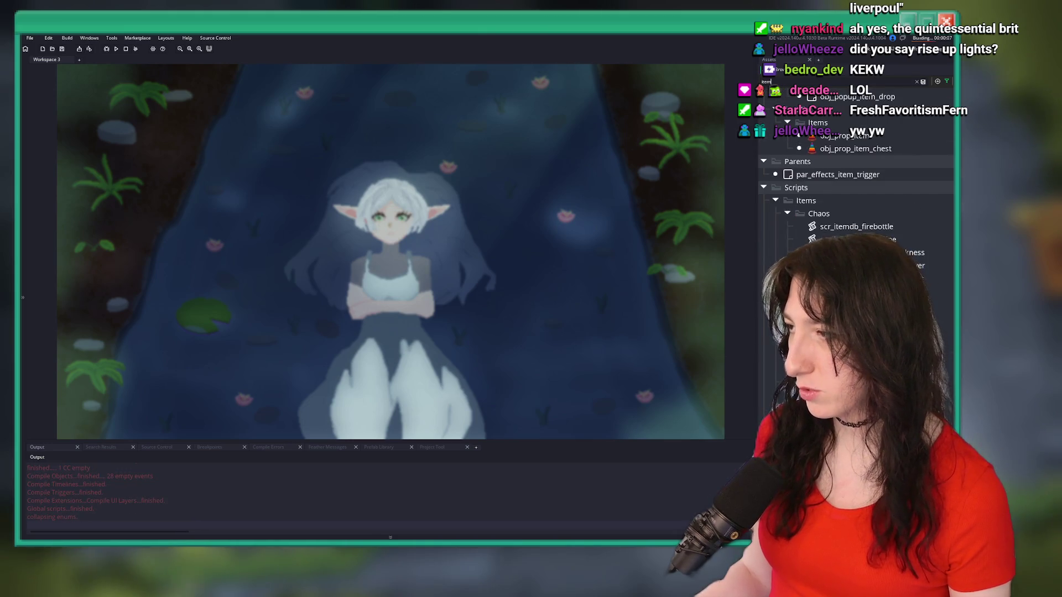
{"action": "double_click", "coordinate": [856, 227]}
Widen the Fire Bottle editor and search the project for every ItemGrades.Chaos use.
{"action": "left_click_drag", "start_coordinate": [383, 144], "coordinate": [676, 145]}
{"action": "left_click", "coordinate": [479, 162]}
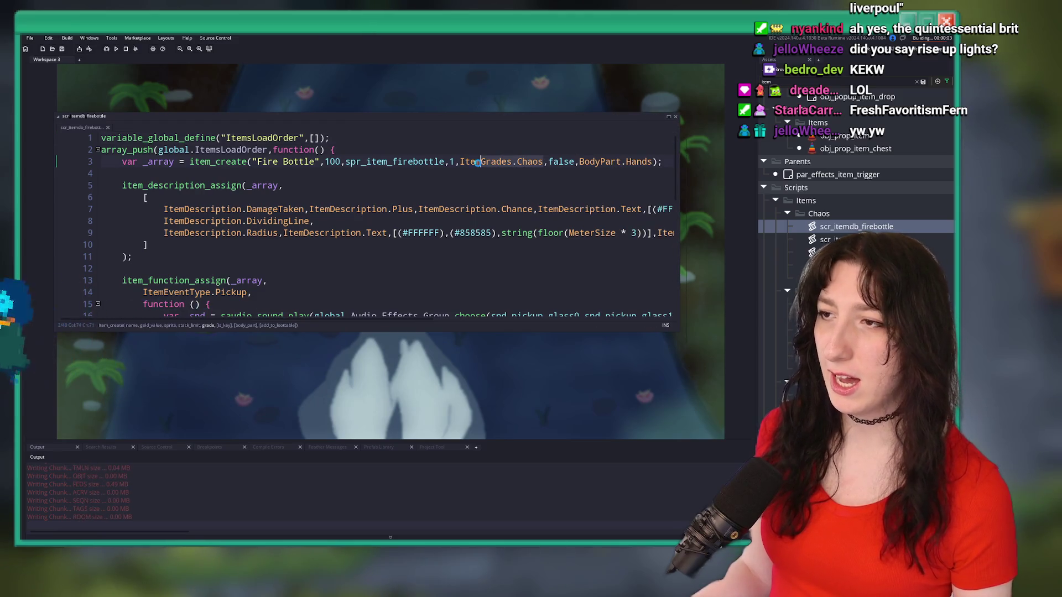
{"action": "left_click", "coordinate": [463, 162]}
{"action": "key", "text": "ctrl+shift+f"}
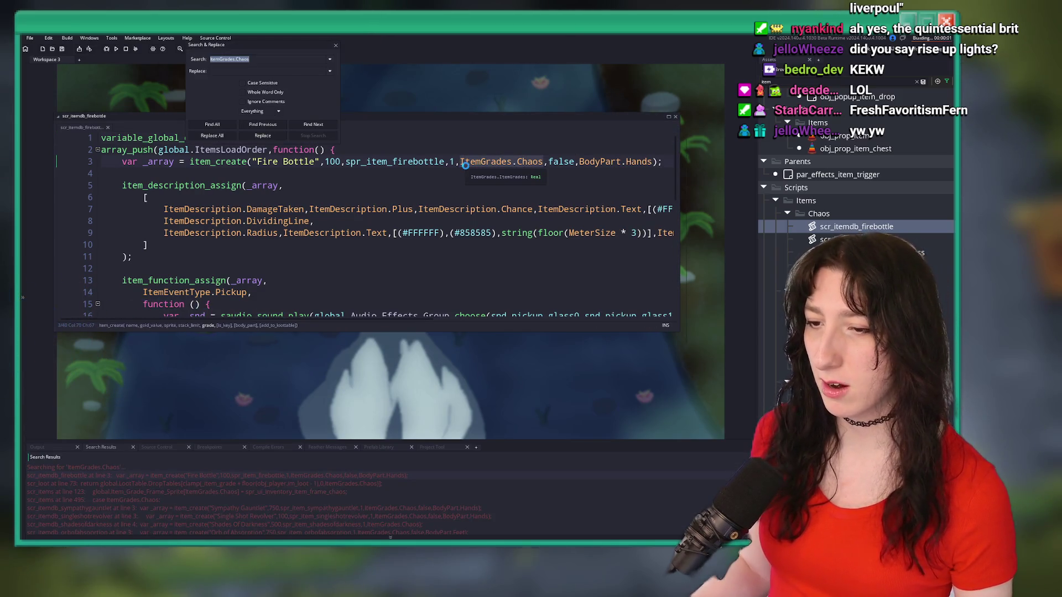